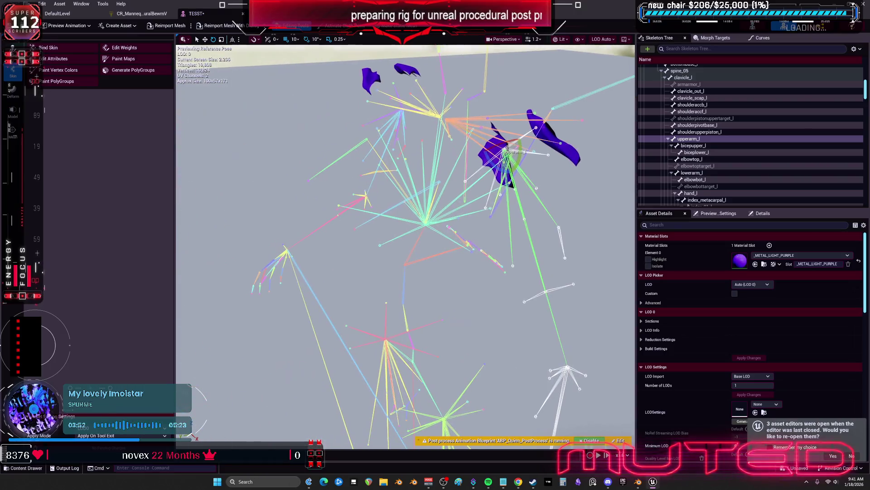
Rotate upperarm_l to test the deformation, select upperarm_r, then close the TESST editor tab
mouse_move(509, 152)
mouse_down()
mouse_move(511, 163)
mouse_move(505, 134)
mouse_move(512, 136)
mouse_move(484, 179)
mouse_move(481, 172)
mouse_move(449, 236)
mouse_move(435, 301)
mouse_up()
click(426, 276)
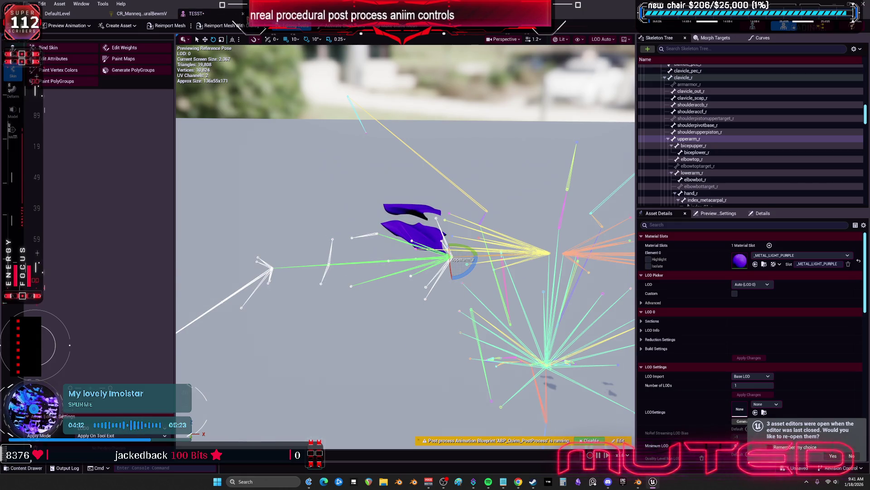
middle_click(182, 16)
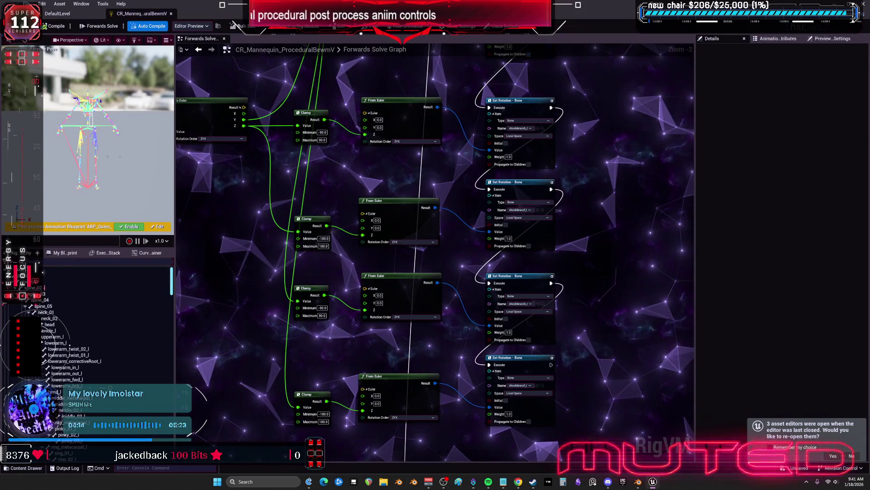
Select the lowerarm_l bone in the rig hierarchy and enlarge the rig preview area
key(ctrl+a)
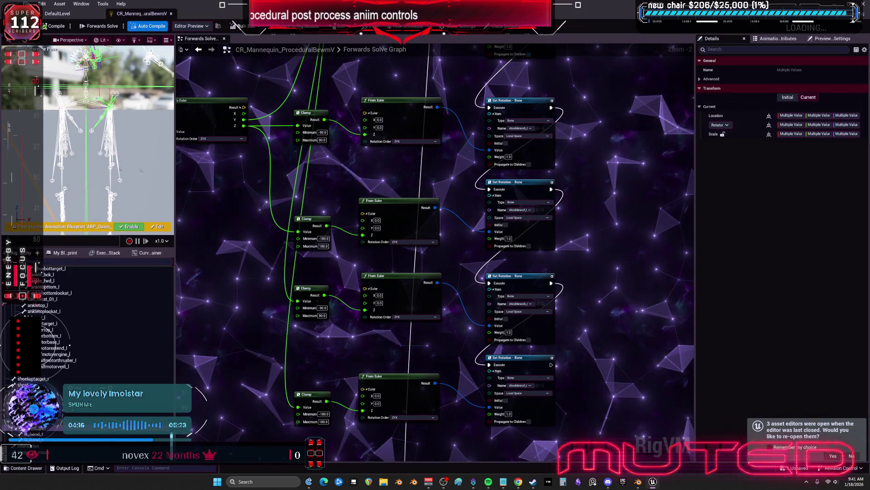
click(123, 139)
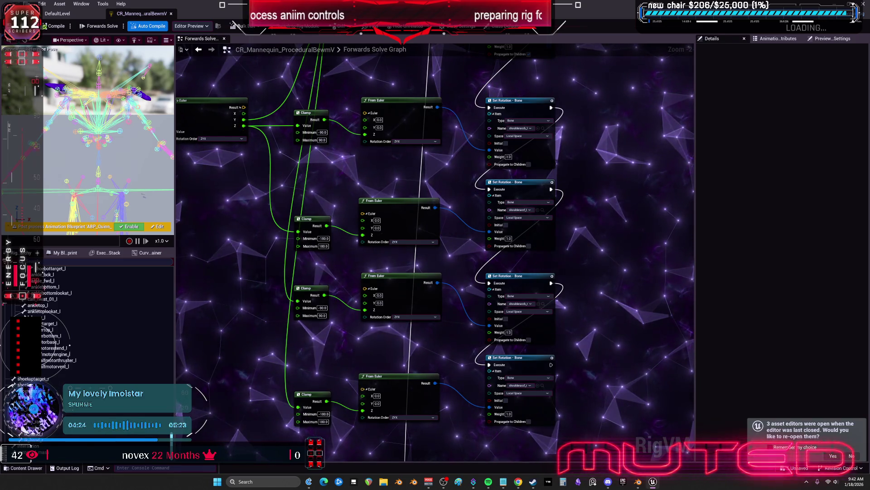
click(172, 152)
drag(175, 153, 330, 154)
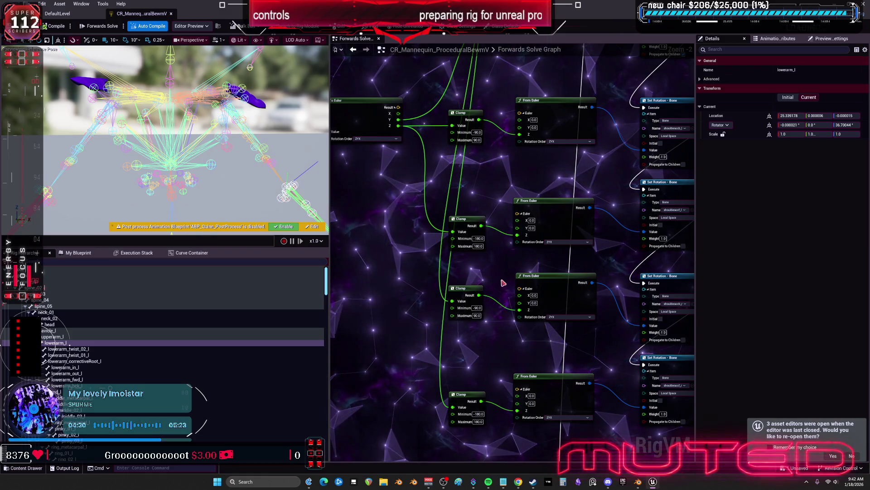
Set the top Clamp node's minimum to -180 and maximum to 180, then save the rig
drag(474, 309, 466, 253)
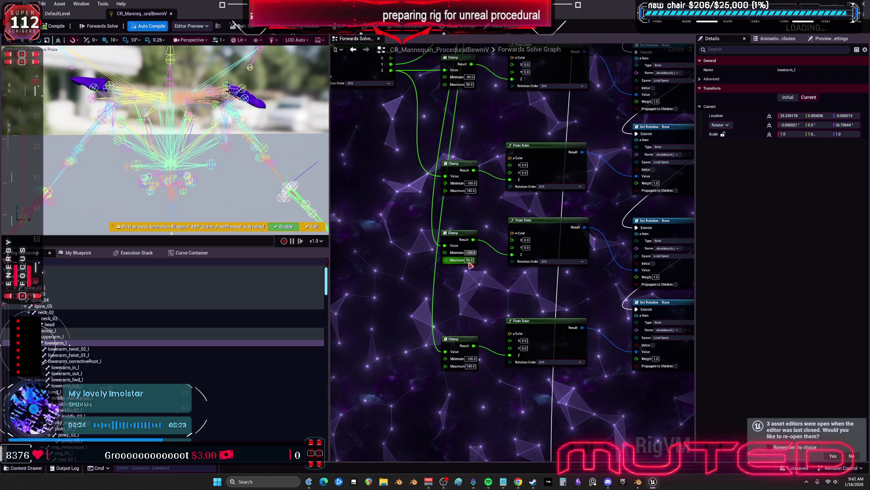
drag(473, 78, 444, 122)
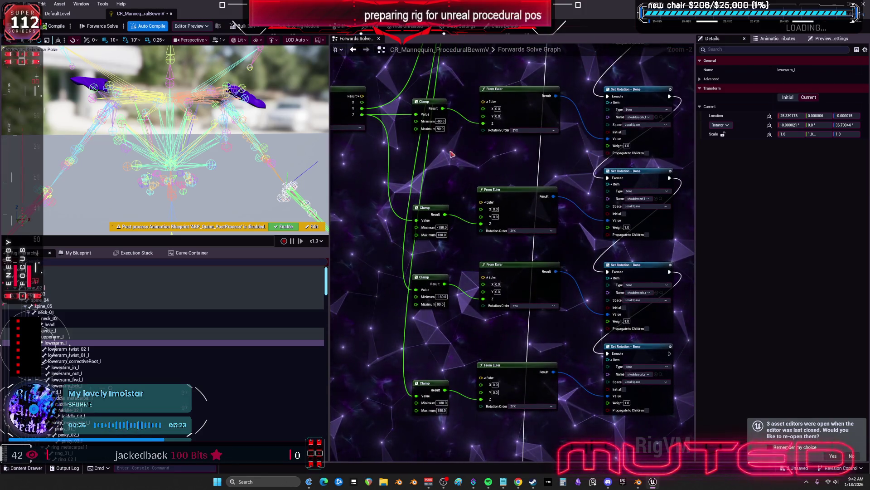
text(-180)
key(Return)
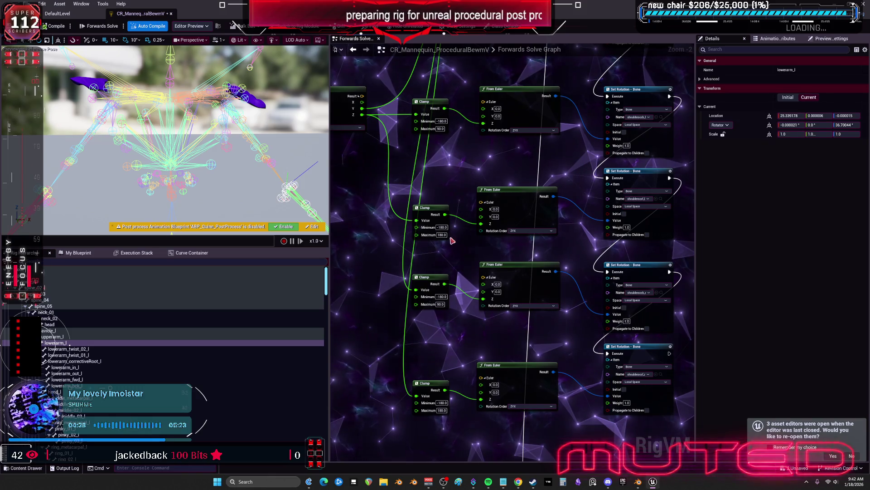
text(18)
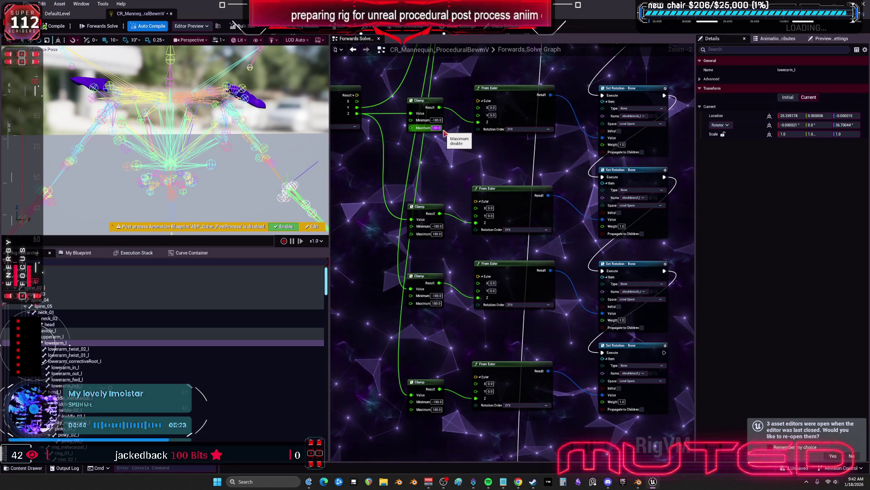
key(ctrl+s)
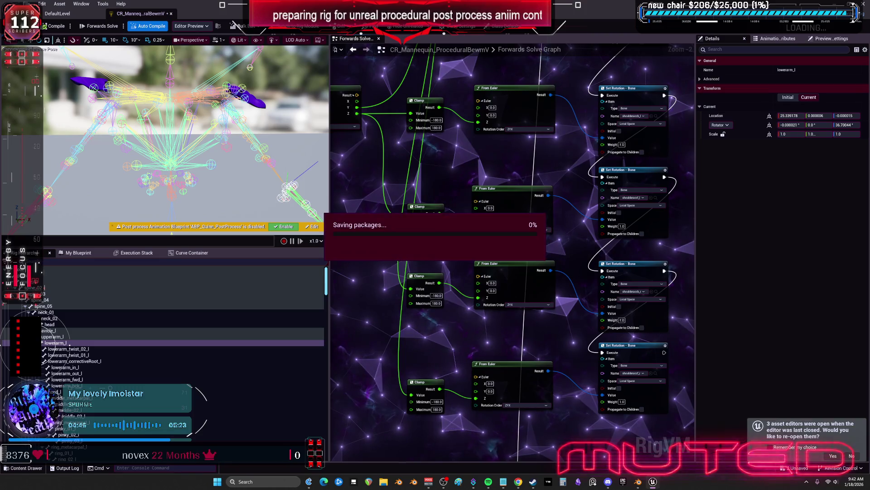
Move the upper Get Transform - Bone node left and place To Euler beside the lower Get Transform
click(408, 150)
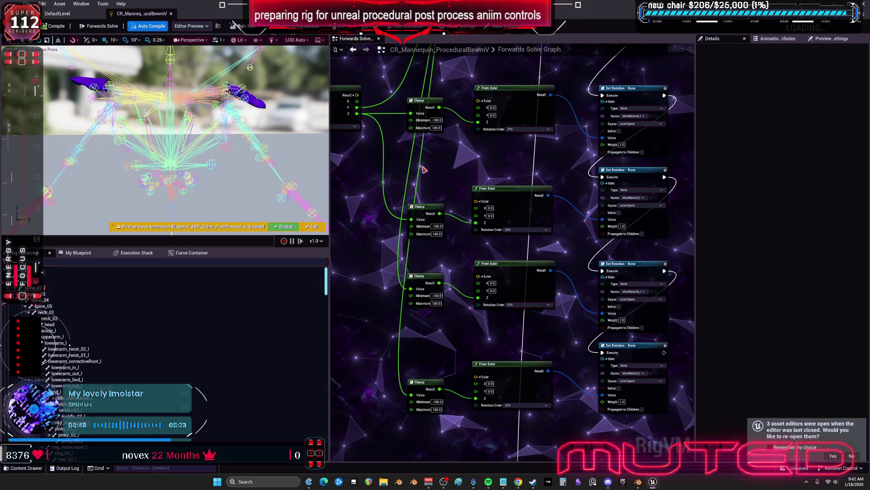
scroll(462, 171, down, 3)
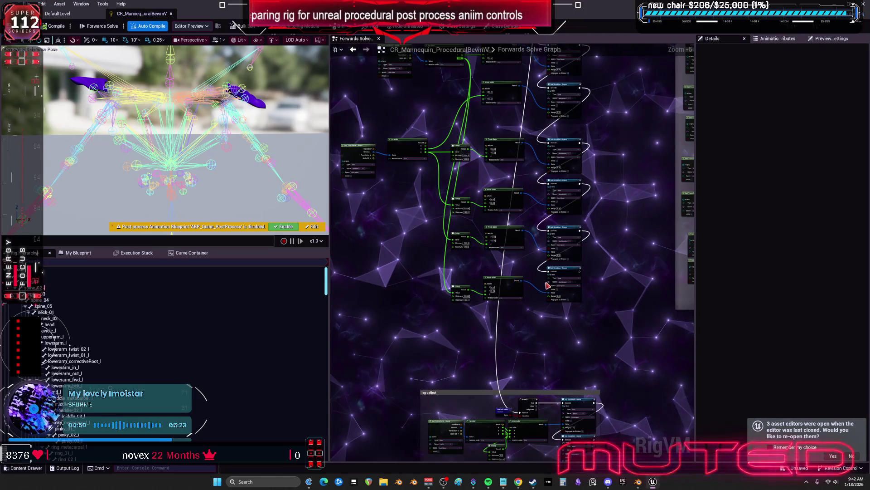
scroll(548, 283, up, 2)
drag(464, 171, 503, 173)
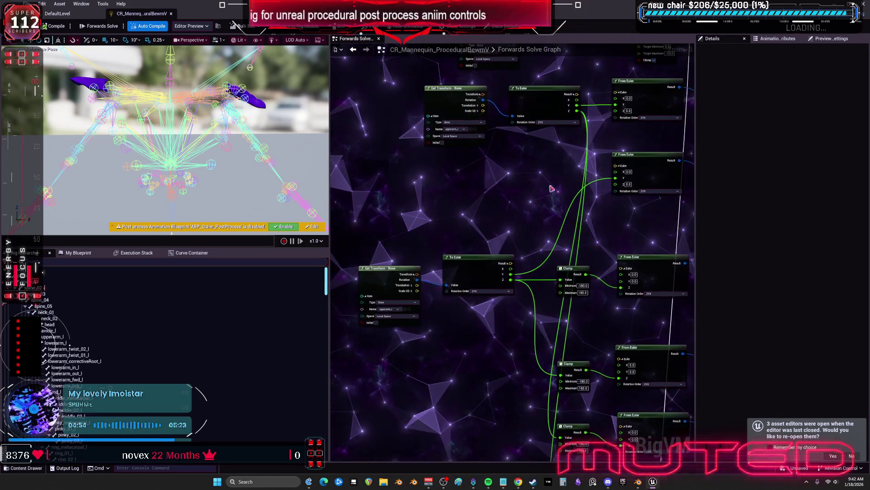
scroll(452, 223, up, 1)
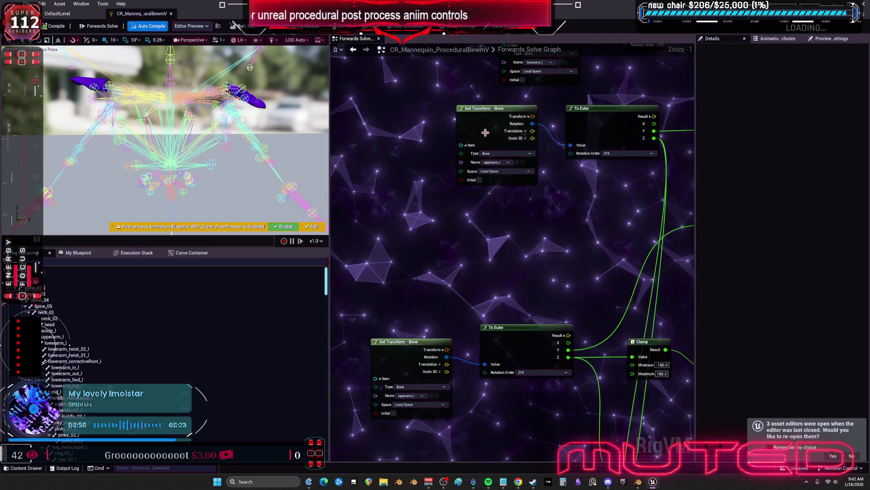
drag(491, 140, 366, 162)
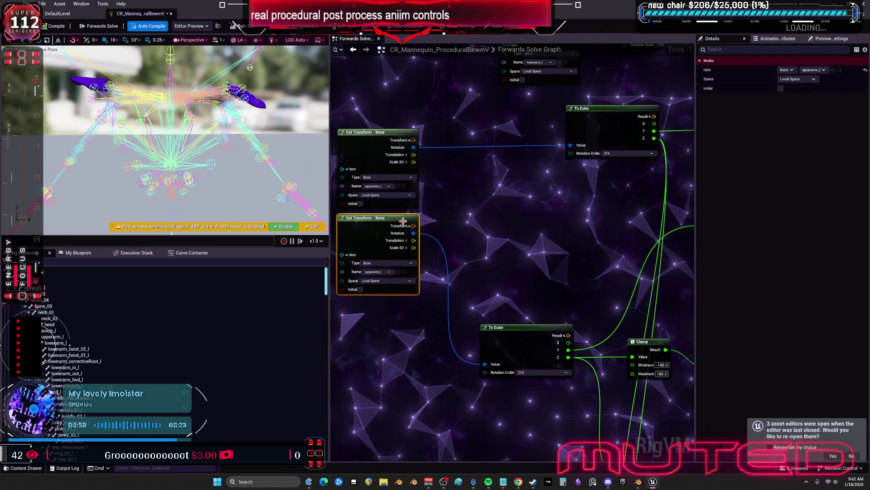
drag(513, 374, 483, 283)
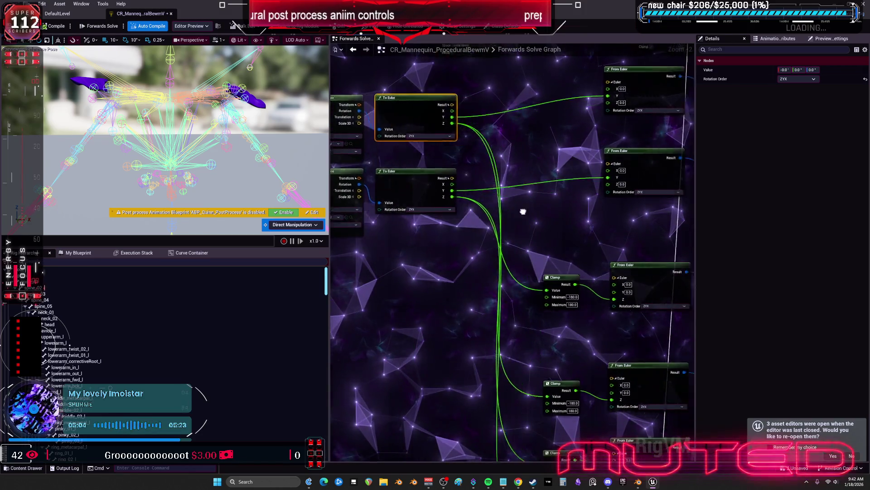
scroll(415, 149, down, 1)
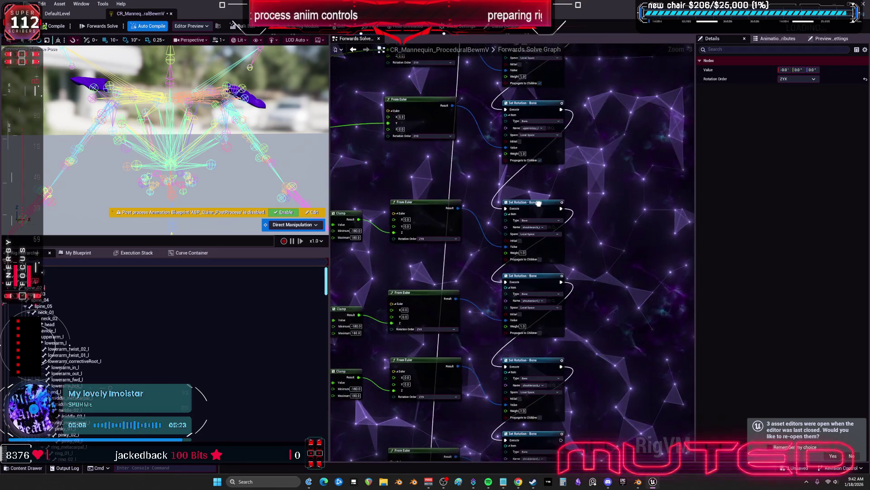
drag(364, 311, 365, 312)
scroll(455, 245, down, 2)
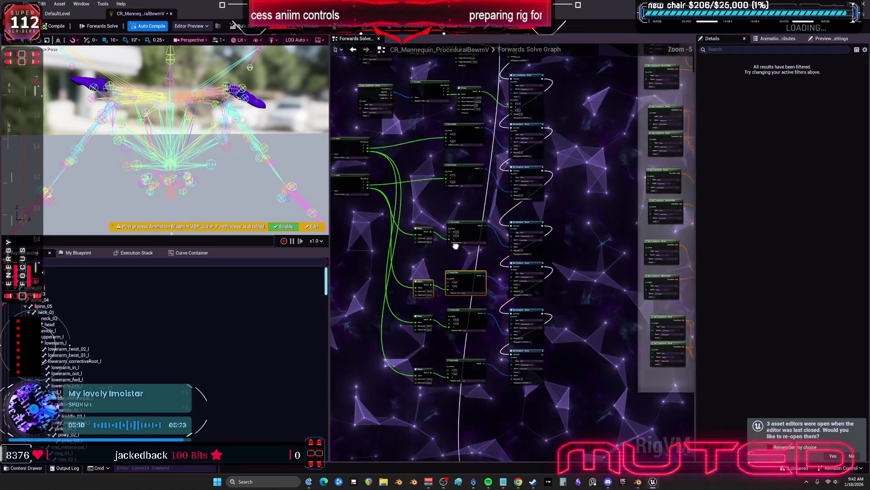
Select the From Euler nodes and the Clamp/From Euler/Set Rotation rows, moving the third and fourth rows up
drag(483, 235, 472, 197)
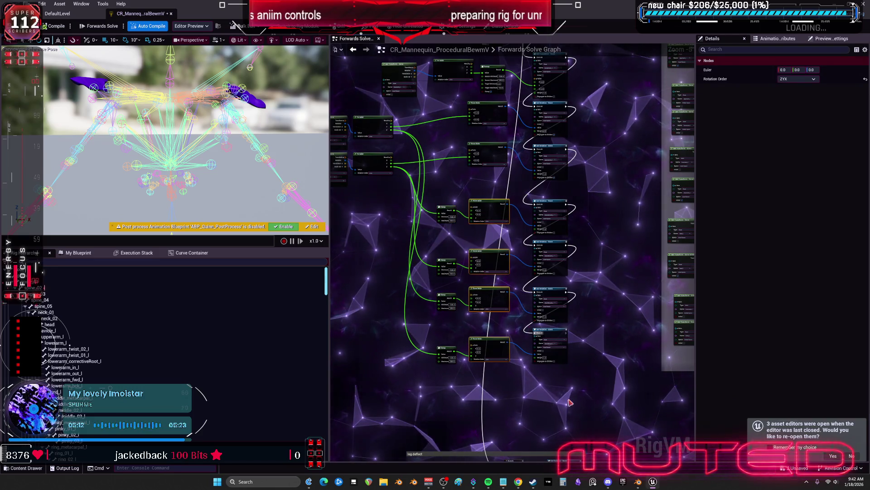
drag(570, 400, 550, 216)
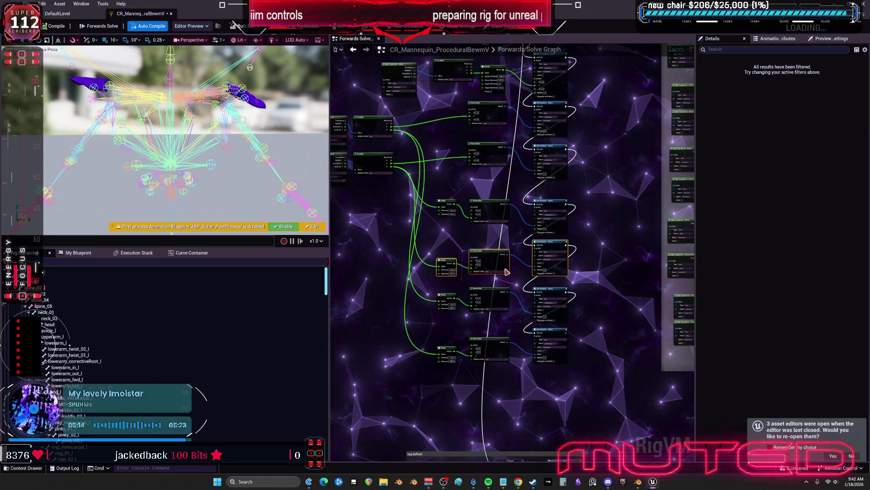
drag(585, 371, 396, 350)
scroll(519, 398, up, 3)
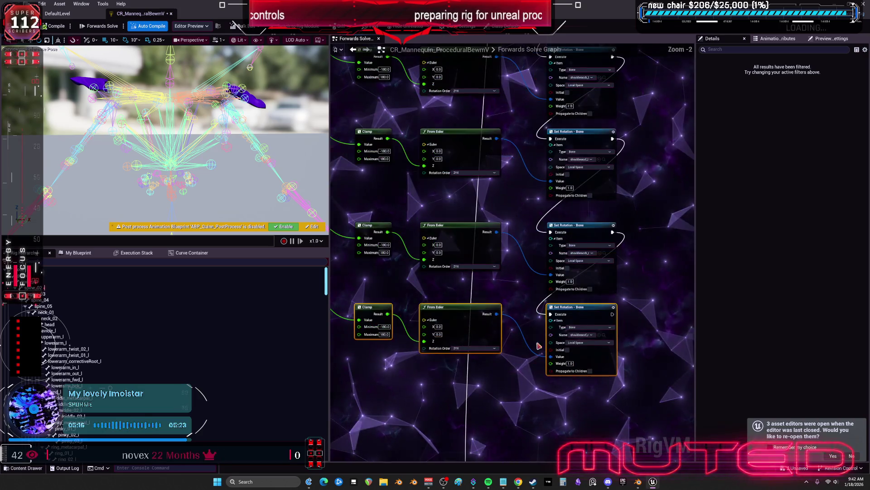
drag(569, 284, 569, 271)
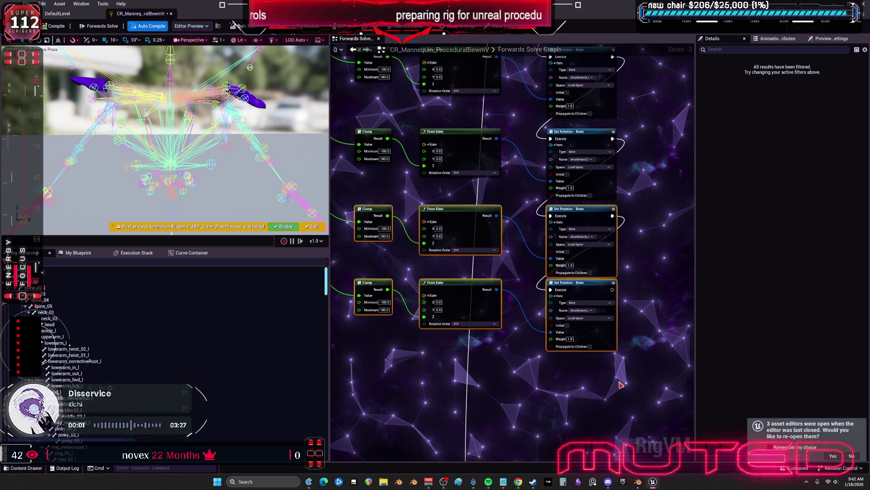
scroll(627, 140, down, 1)
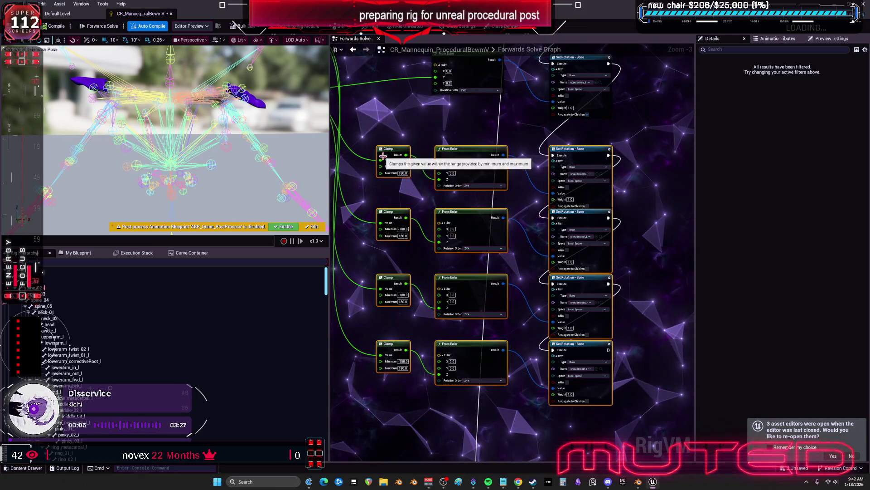
Move two Clamp nodes down beside the lower Clamps, then select TESST in the BewmV folder
drag(424, 131, 498, 186)
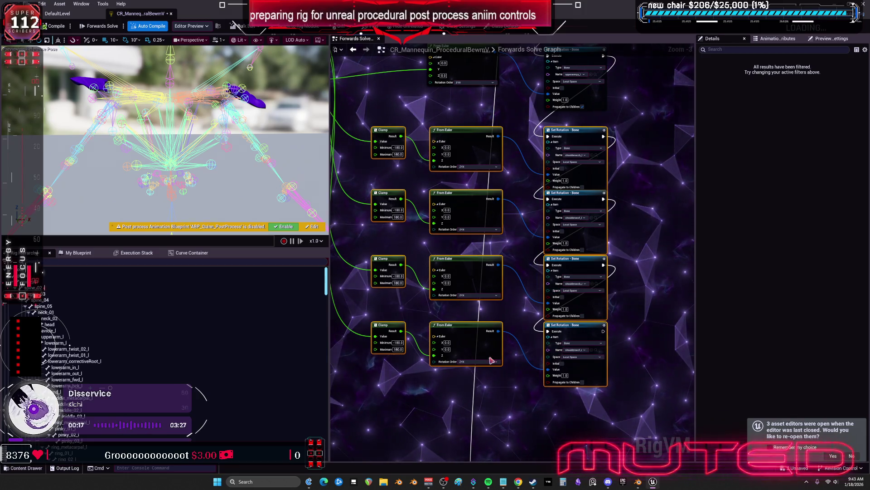
drag(457, 218, 509, 202)
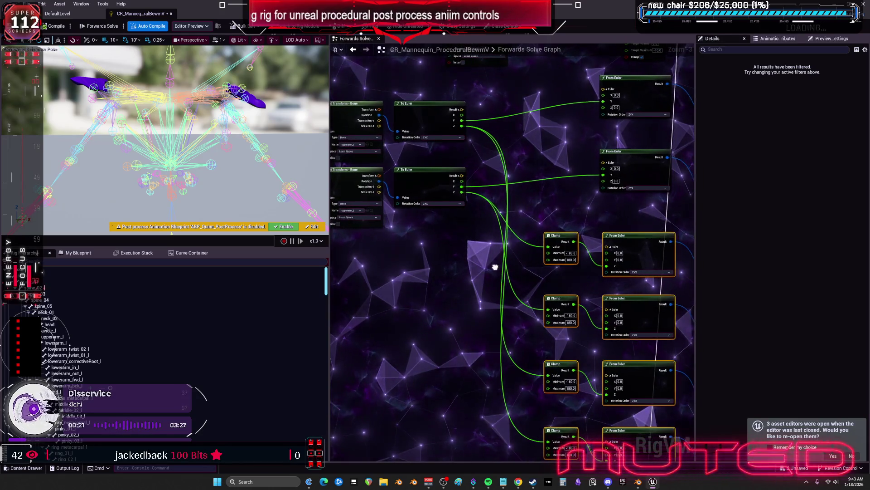
scroll(456, 258, down, 1)
drag(456, 258, 496, 258)
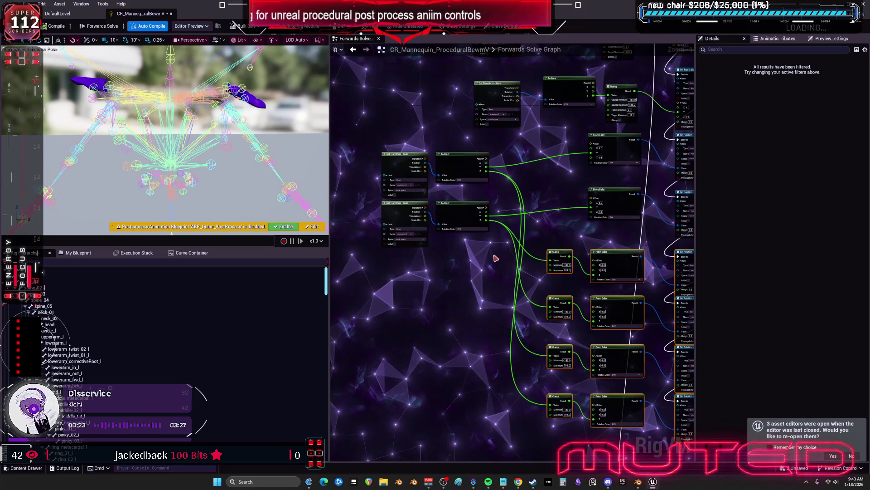
scroll(408, 225, up, 2)
mouse_move(558, 268)
mouse_down()
mouse_move(494, 192)
mouse_move(298, 170)
mouse_move(461, 176)
mouse_up()
drag(489, 415, 508, 306)
drag(528, 95, 500, 283)
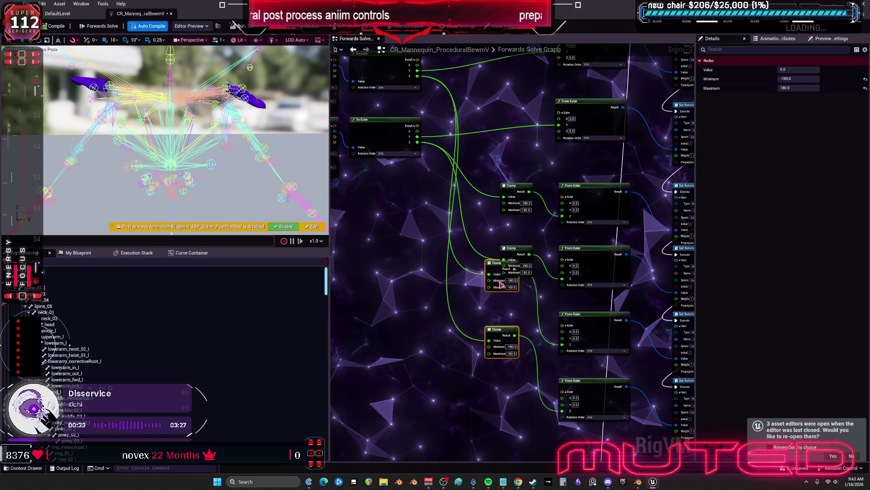
drag(517, 335, 533, 335)
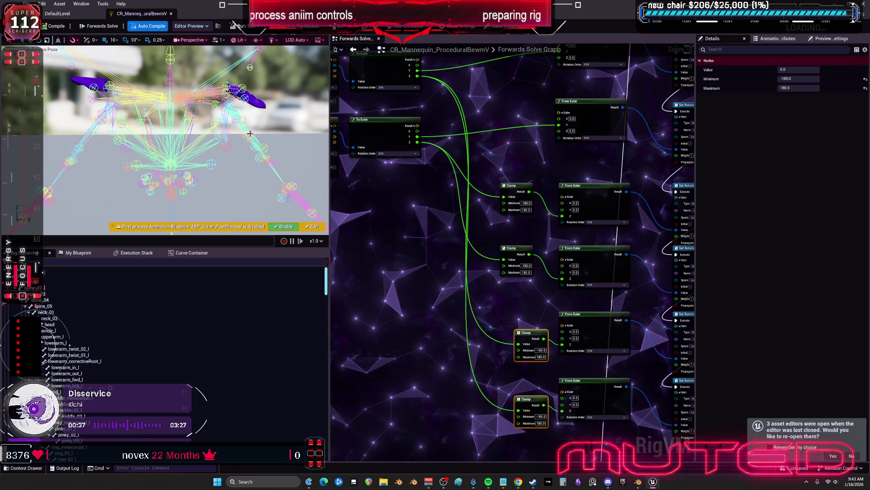
click(58, 14)
click(185, 168)
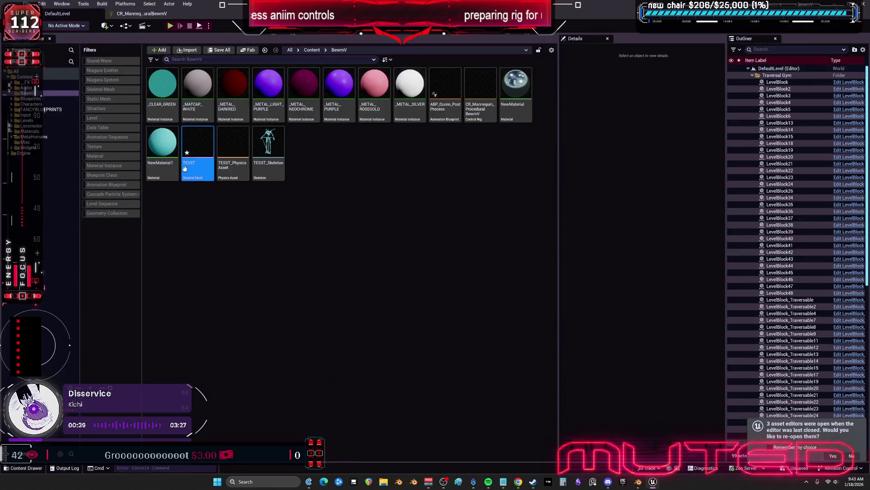
Open the TESST skeletal mesh, select upperarm_out_r from a front view, then return to Forwards Solve
double_click(184, 168)
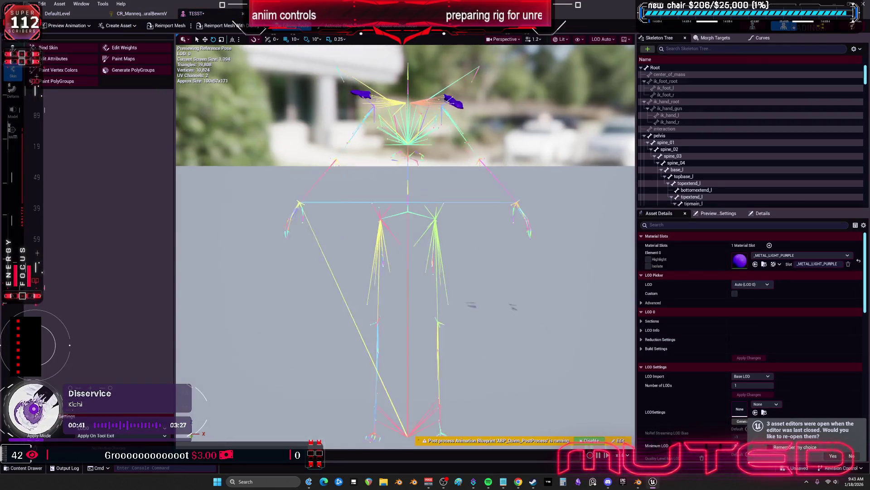
drag(405, 245, 362, 218)
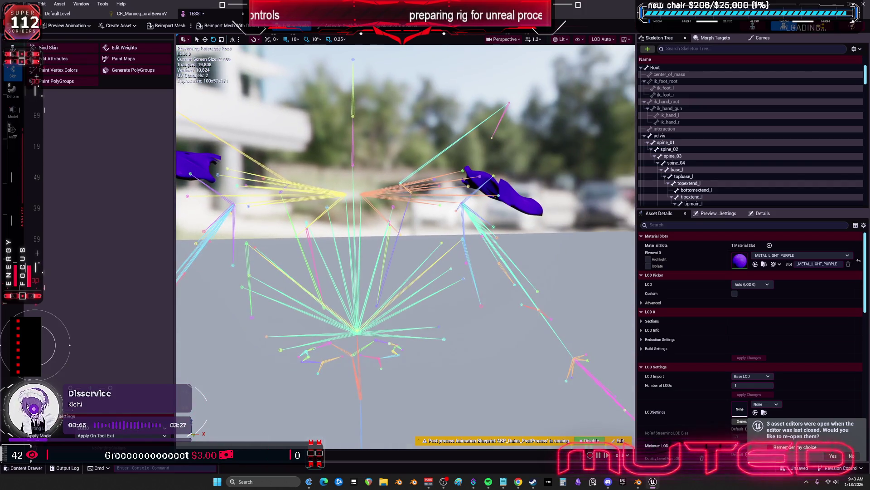
drag(463, 246, 463, 246)
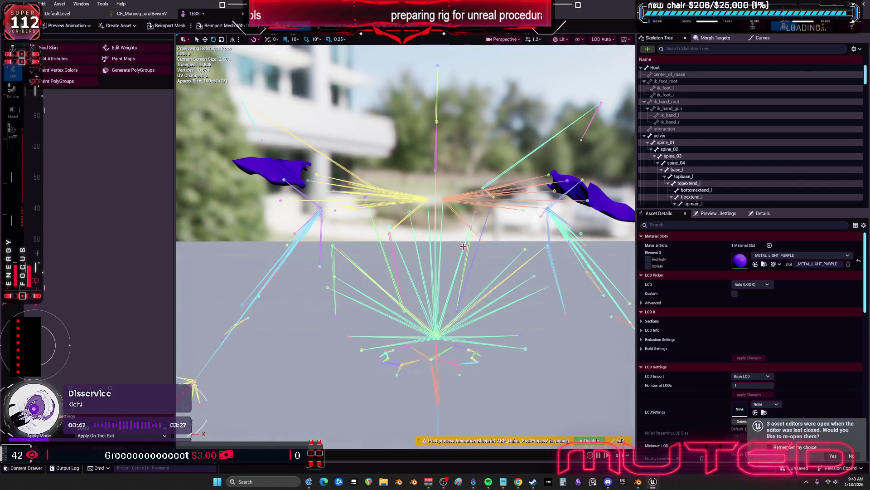
click(285, 180)
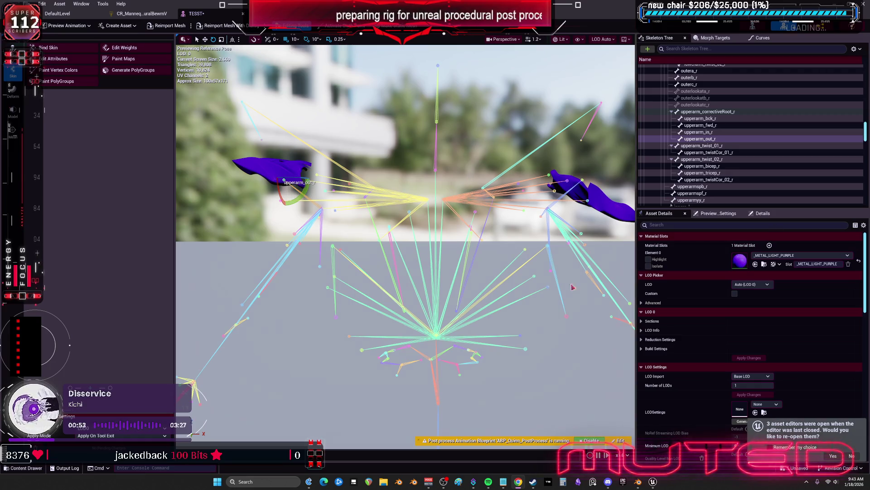
mouse_move(640, 479)
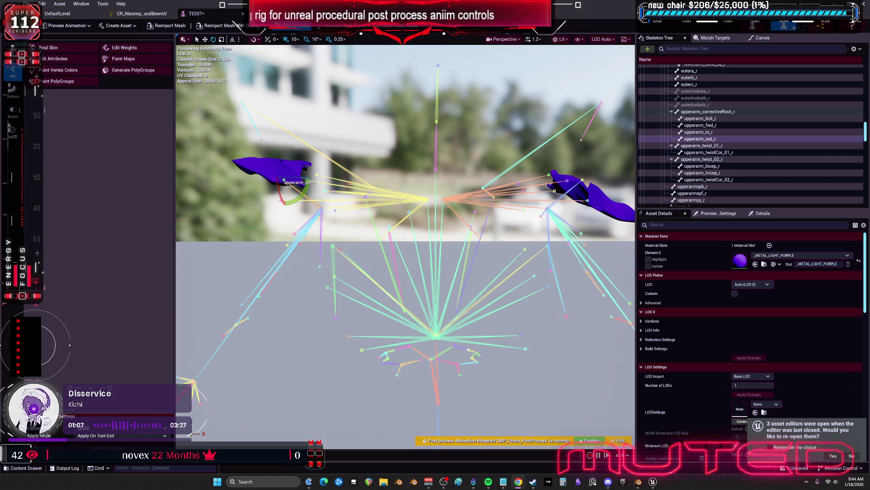
click(141, 14)
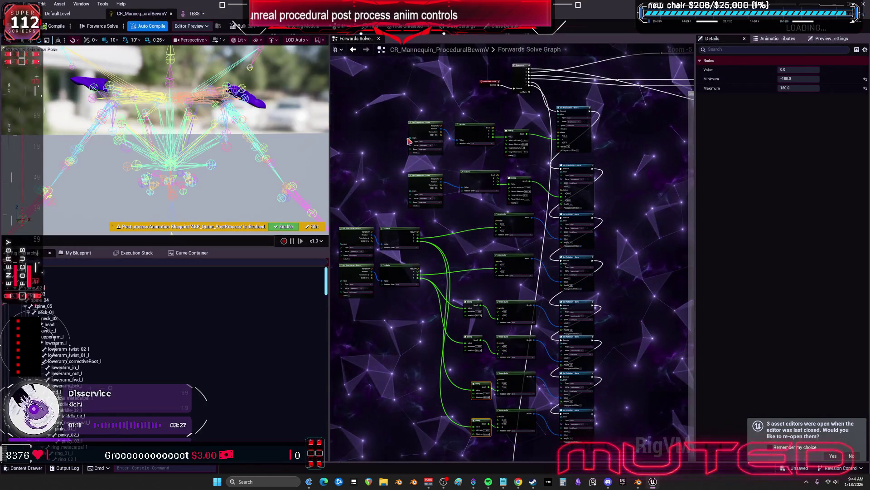
Open ABP_Quinn_PostProcess and bring its clav and underarm piston sections into view
click(82, 15)
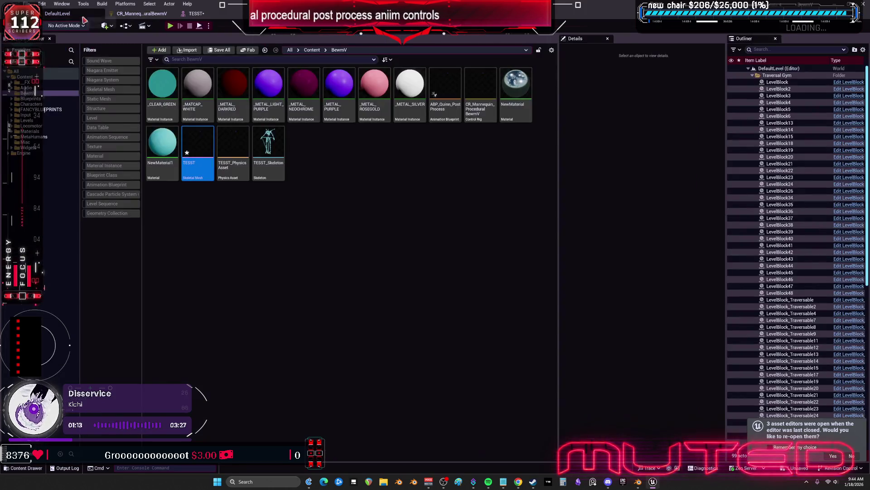
double_click(446, 89)
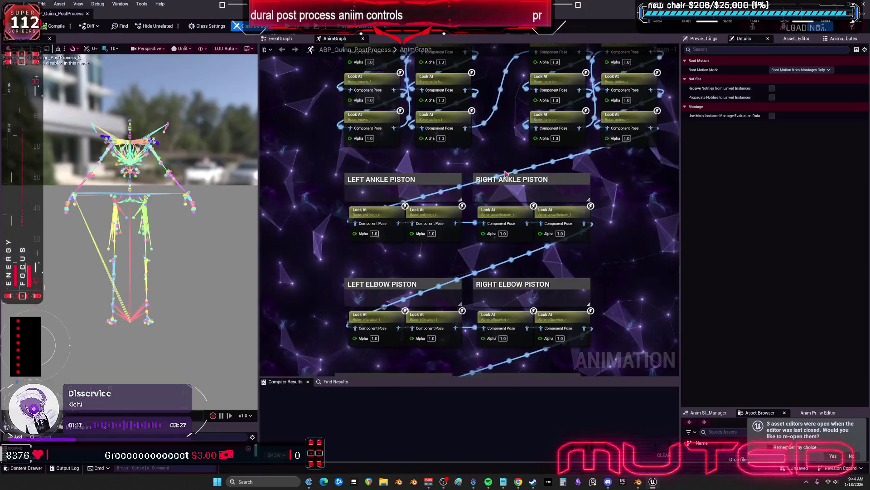
drag(548, 357, 633, 284)
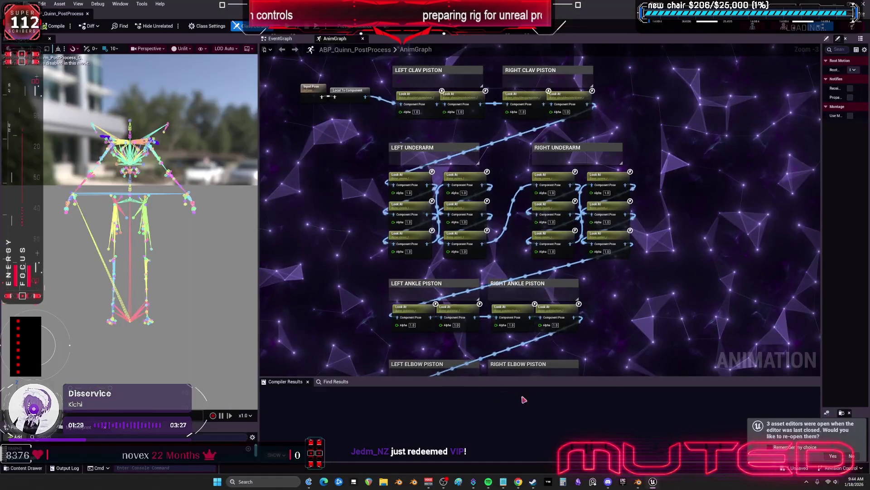
In the Obsidian note, paste the new chat screenshot and place it under the previous card
key(alt+Tab)
scroll(707, 387, down, 10)
key(ctrl+v)
drag(542, 270, 414, 236)
click(667, 222)
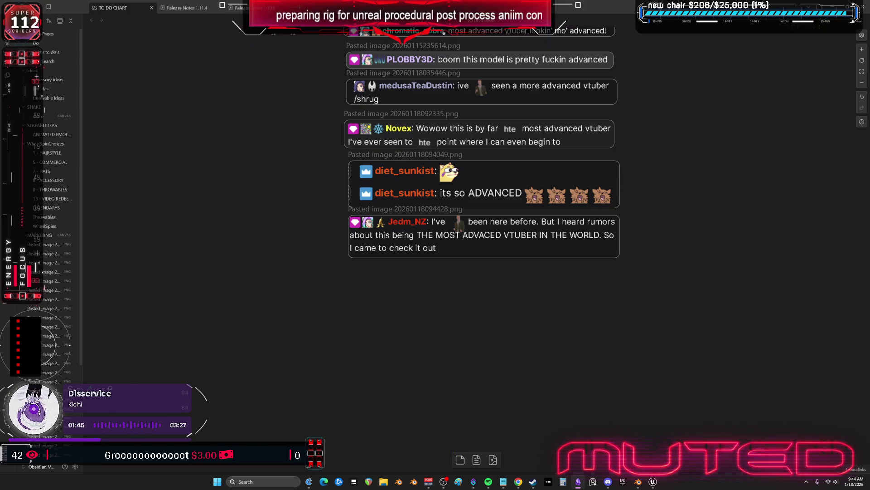
Switch to the PREPbonesnamed Blender rig and view it in front orthographic (numpad 1)
click(639, 482)
mouse_move(421, 253)
mouse_down()
mouse_move(440, 264)
mouse_move(497, 263)
mouse_move(425, 268)
mouse_move(515, 267)
mouse_up()
key(KP_1)
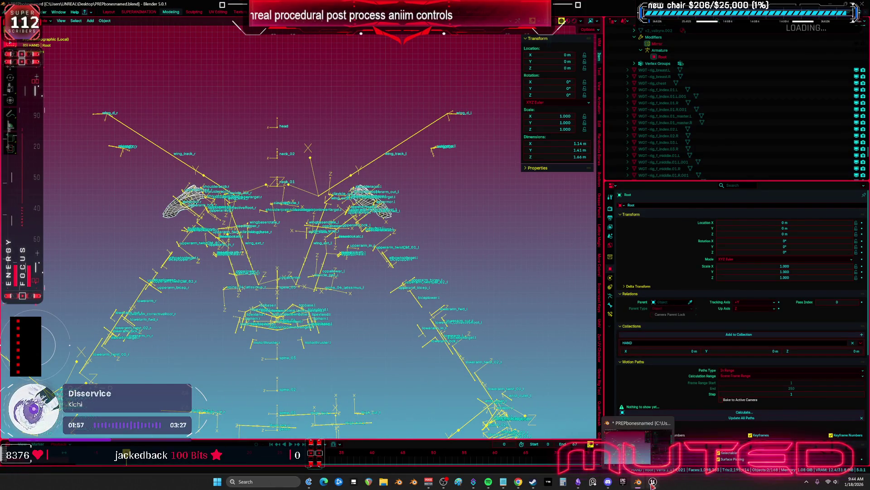
Dock the ABP_Quinn_PostProcess editor beside the control rig and bring the From Euler nodes into view
click(673, 468)
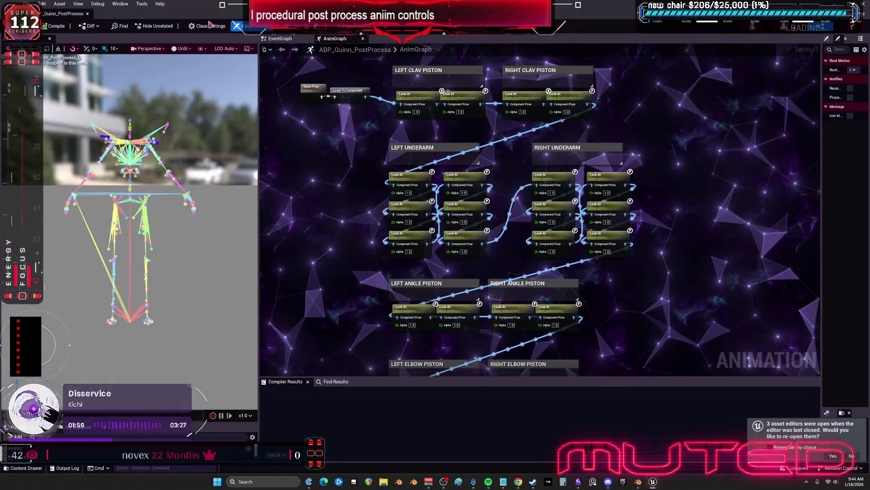
drag(89, 17, 491, 254)
scroll(492, 254, up, 5)
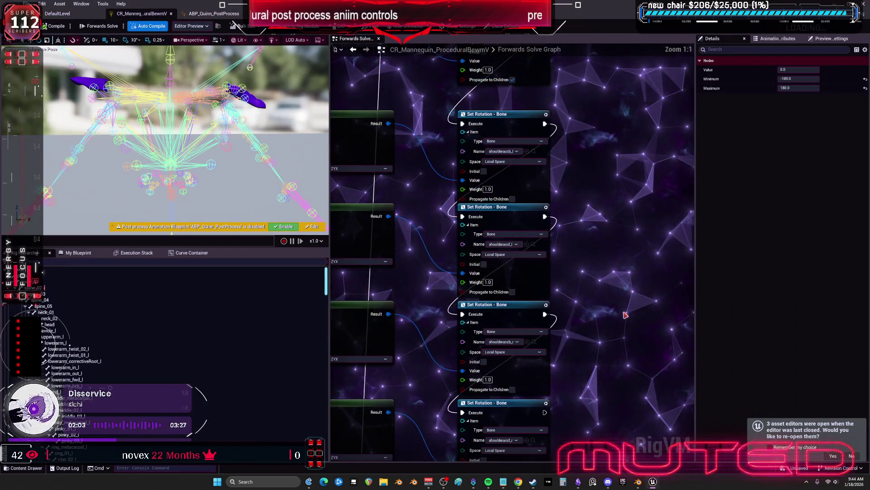
drag(455, 376, 533, 340)
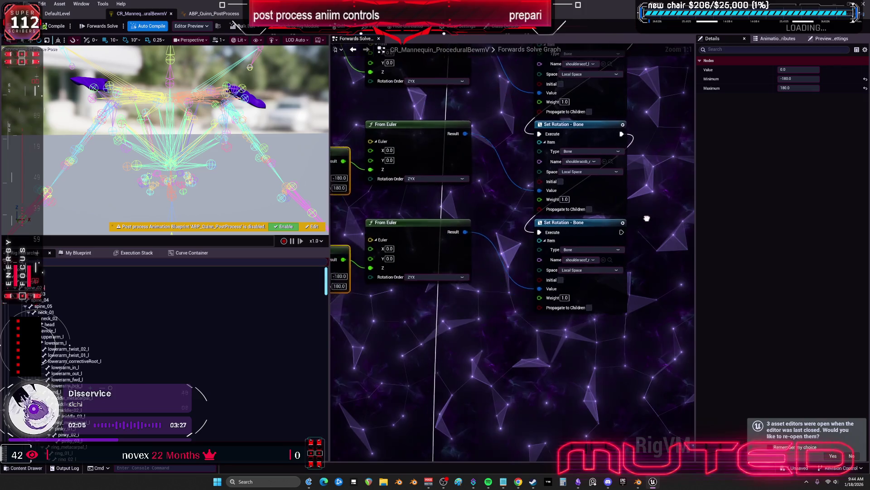
right_click(526, 364)
text(rel)
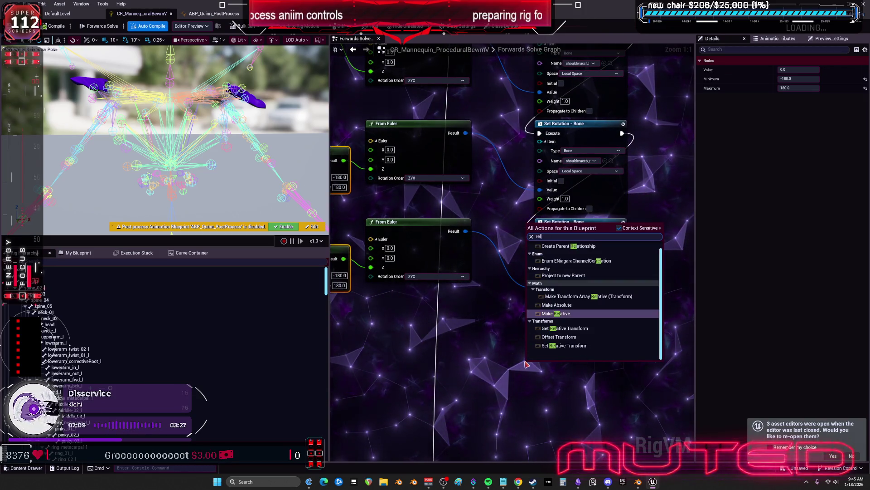
text(ative r)
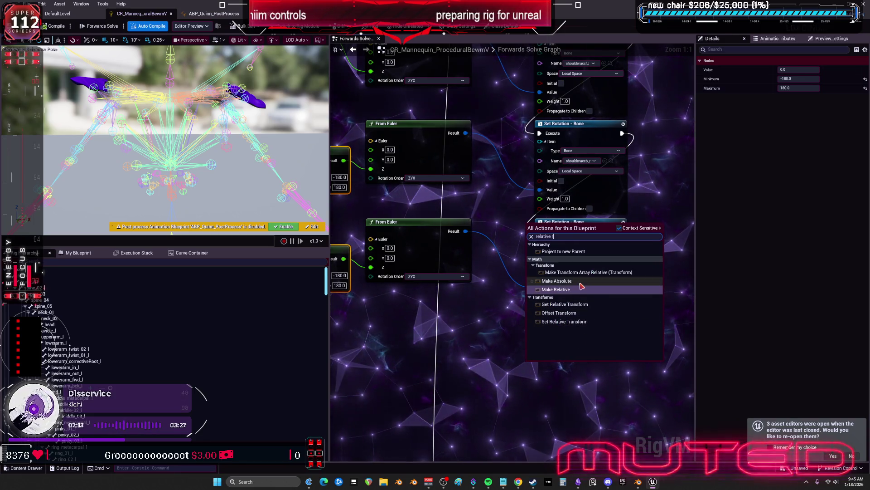
click(574, 322)
drag(564, 373, 569, 368)
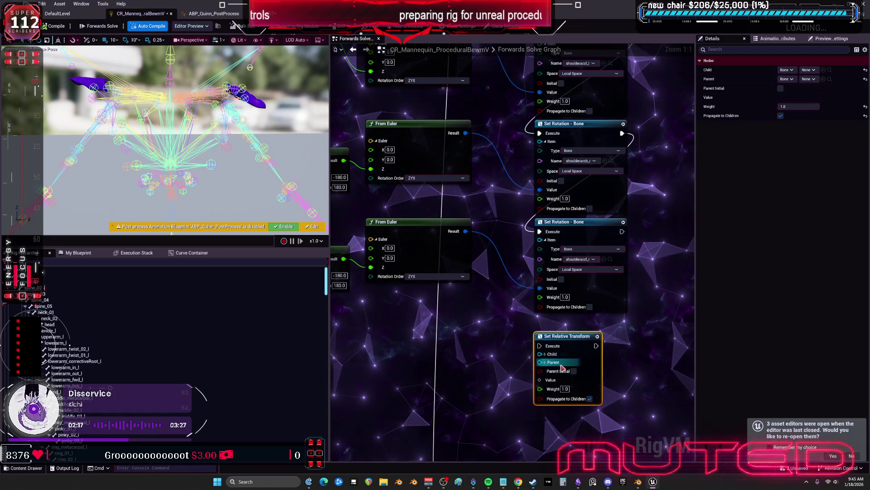
click(546, 354)
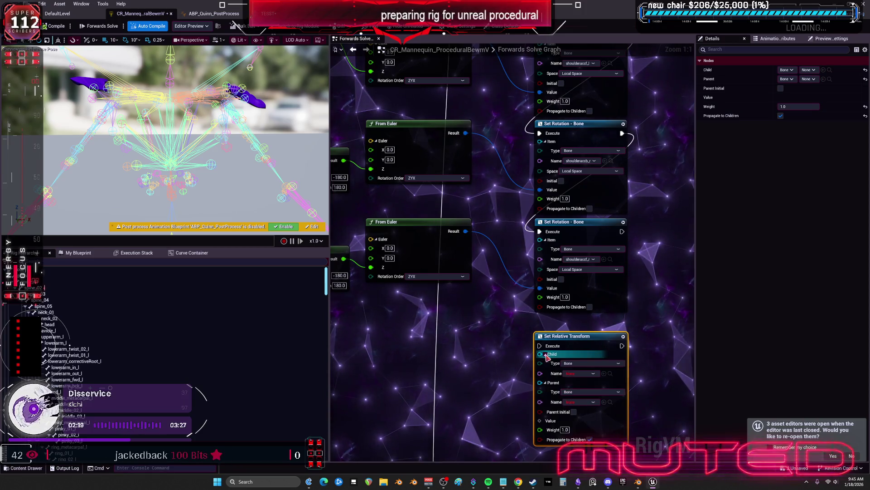
drag(589, 345, 565, 291)
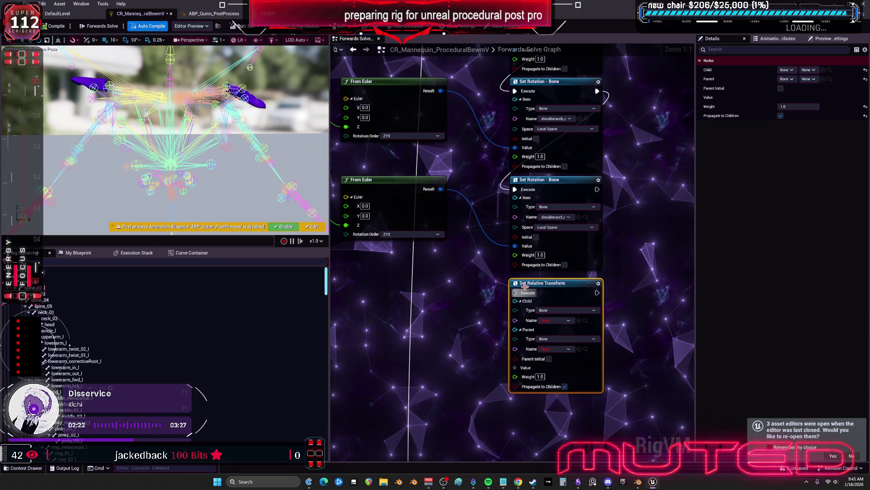
key(Delete)
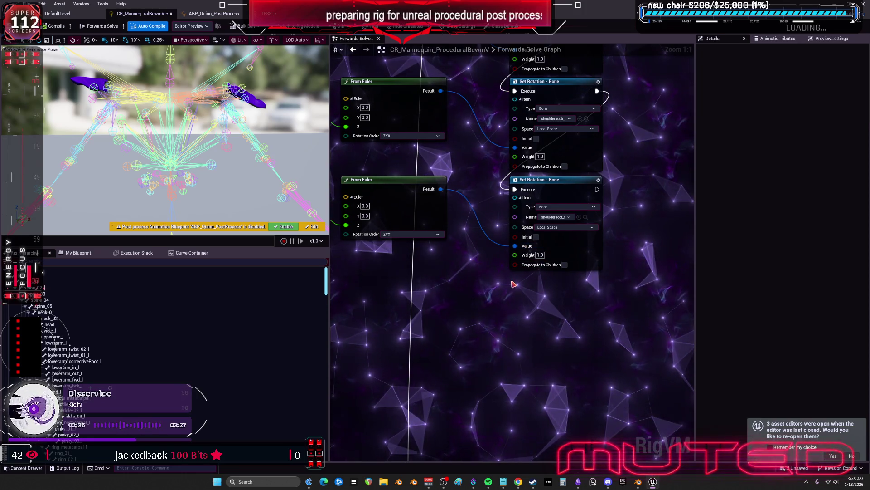
drag(448, 322, 512, 347)
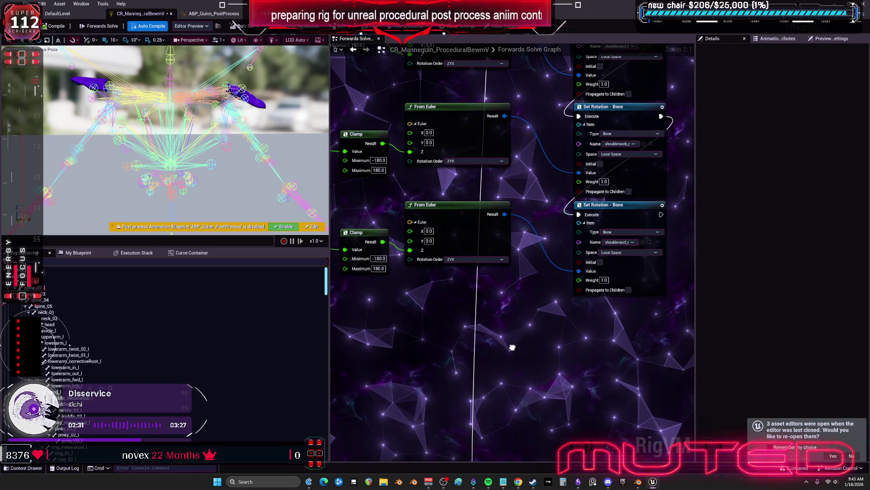
Review the Clamp nodes, then switch to the Blender rig, orbit it and enter Edit Mode
mouse_move(512, 348)
mouse_down()
mouse_move(590, 390)
mouse_move(420, 388)
mouse_move(491, 453)
mouse_move(583, 454)
mouse_up()
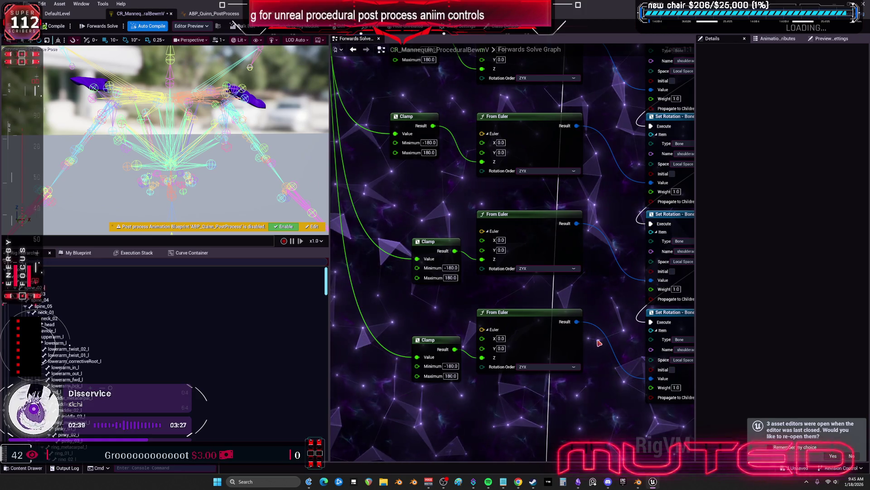
click(639, 482)
mouse_move(447, 218)
mouse_down()
mouse_move(419, 249)
mouse_move(484, 257)
mouse_move(447, 176)
mouse_move(459, 235)
mouse_move(391, 242)
mouse_move(410, 233)
mouse_move(399, 242)
mouse_up()
key(Tab)
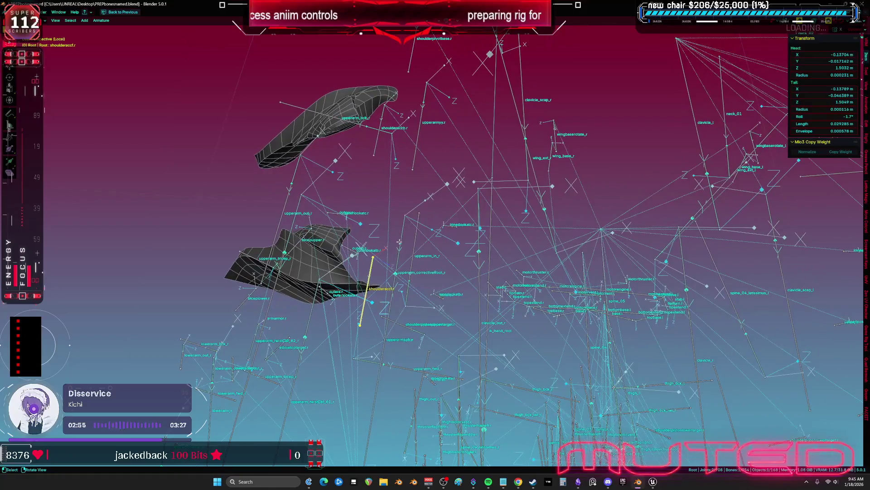
Select the shoulderacc.r bone, then clavicle_r, viewing the shoulder from another angle
key(a)
click(368, 277)
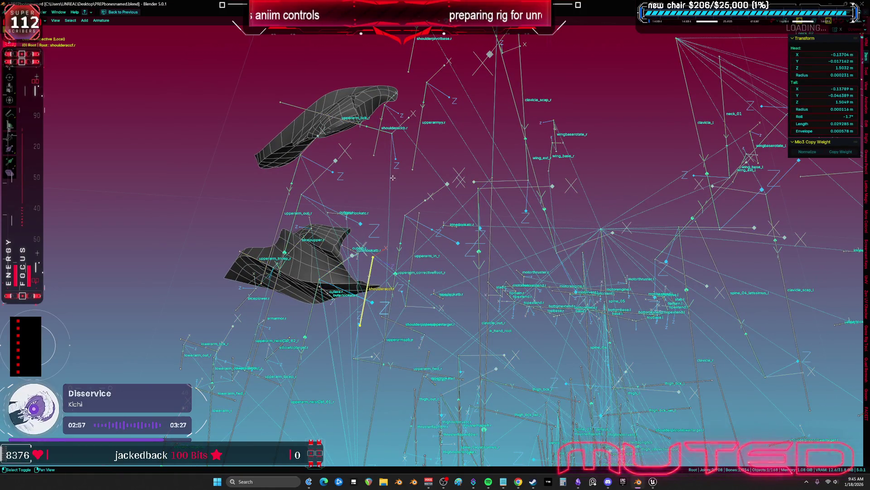
key(g)
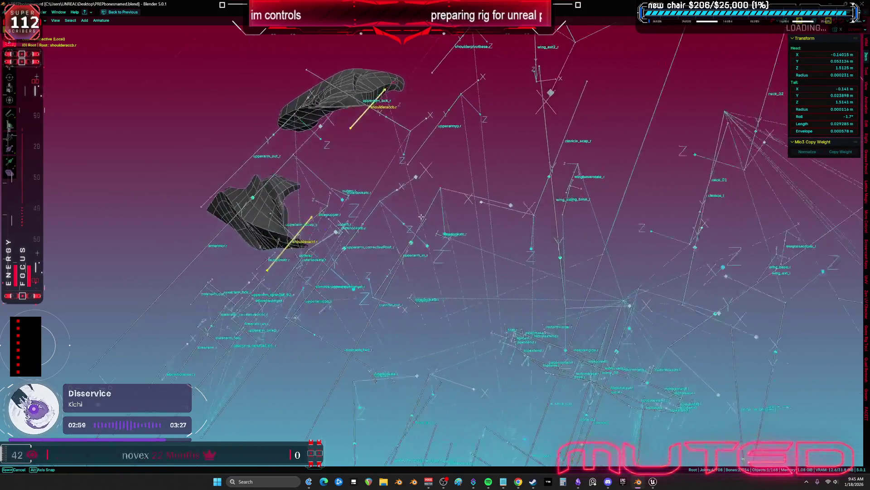
key(Escape)
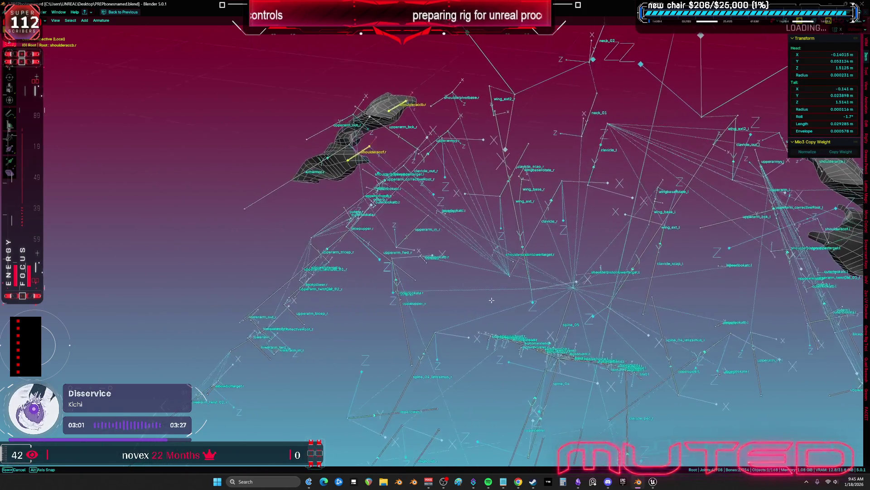
click(533, 230)
mouse_move(533, 230)
mouse_down()
mouse_move(436, 243)
mouse_move(414, 215)
mouse_up()
Add upperarm_r, hide all unselected bones with Shift+H, then select only upperarm_r
shift+click(410, 200)
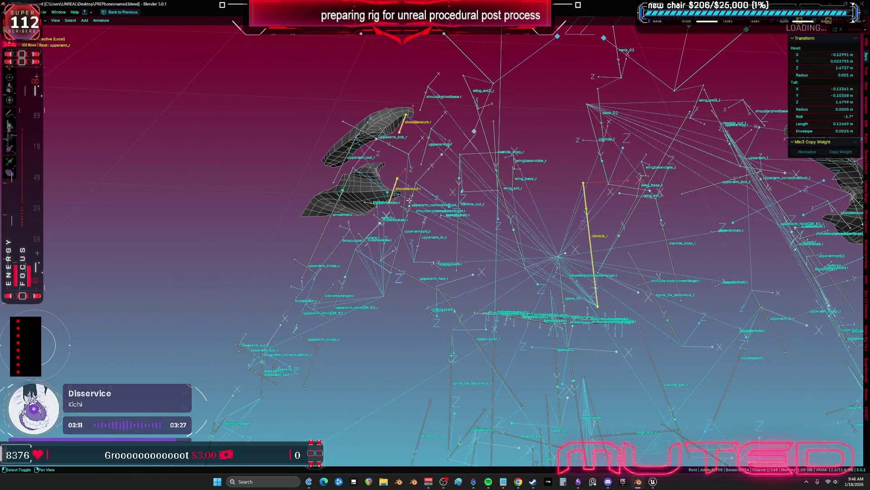
key(shift+h)
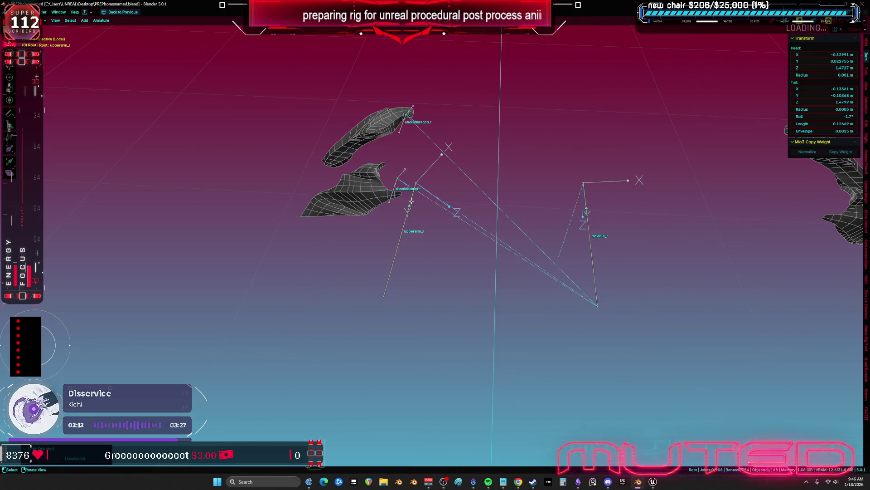
mouse_move(409, 200)
mouse_down()
mouse_move(419, 214)
mouse_move(416, 274)
mouse_up()
click(416, 274)
key(KP_1)
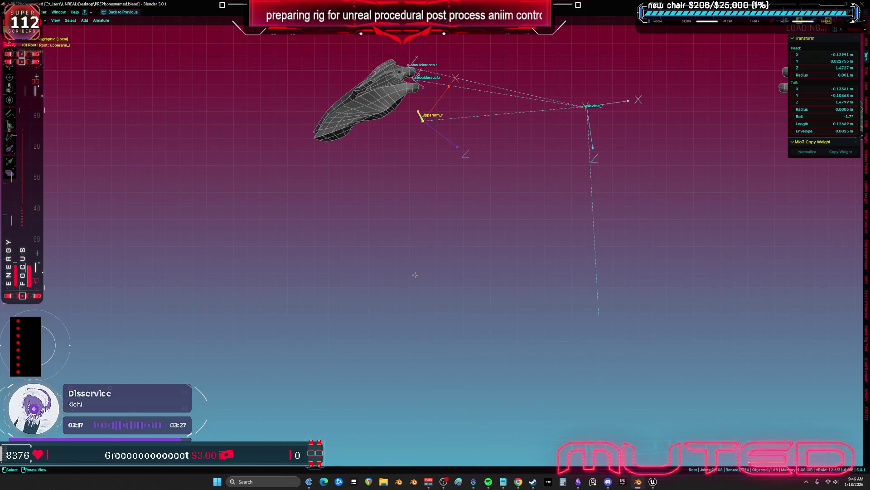
mouse_move(436, 200)
mouse_down()
mouse_move(406, 336)
mouse_move(421, 309)
mouse_move(427, 242)
mouse_up()
key(shift+s)
Duplicate upperarm_r as upperarm_r.001 and snap it to the 3D cursor at the shoulder
click(453, 300)
key(ctrl+z)
key(shift+d)
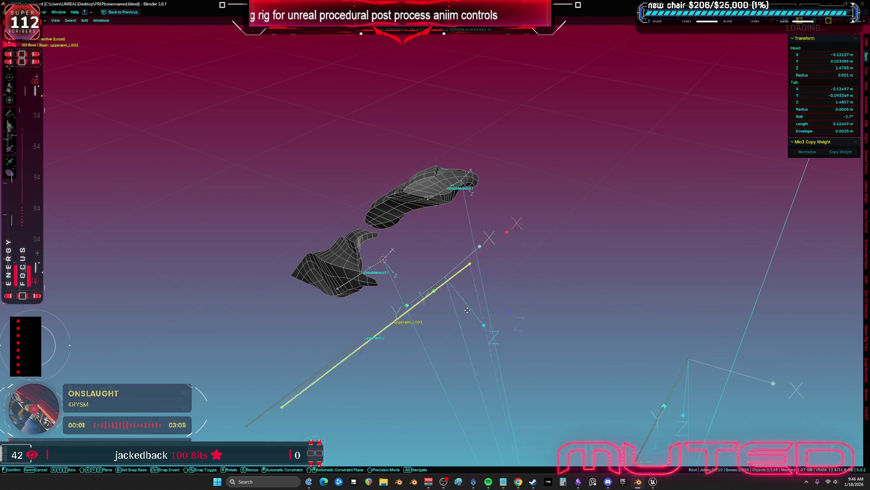
key(Escape)
key(shift+s)
click(489, 331)
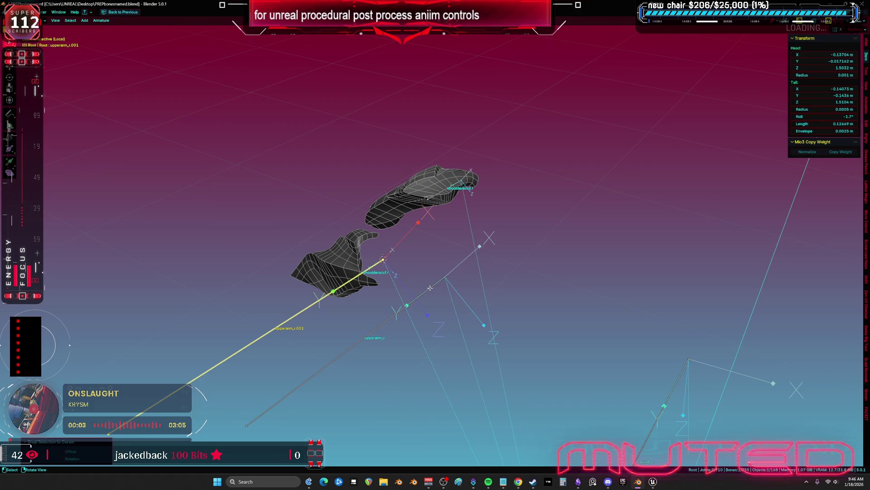
Make a second copy, upperarm_r.002, snapped to the 3D cursor, and view it from a steeper angle
click(465, 187)
key(shift+d)
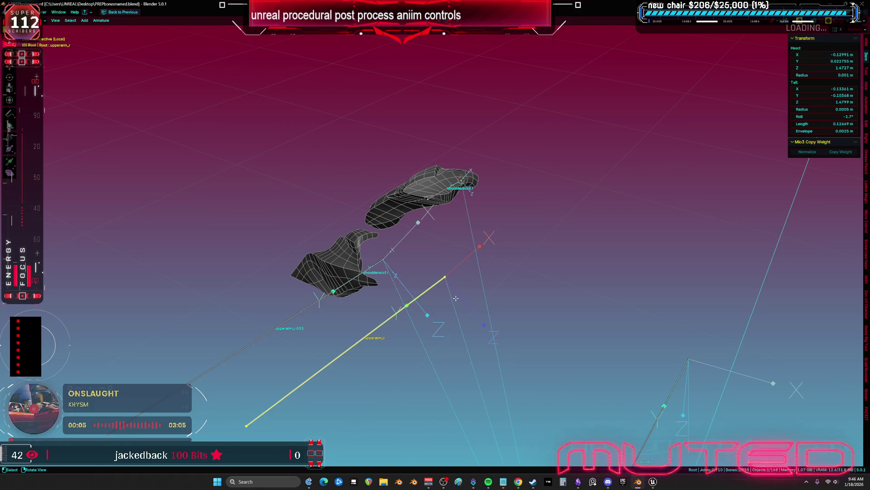
key(Escape)
key(shift+s)
click(500, 206)
mouse_move(500, 207)
mouse_down()
mouse_move(522, 303)
mouse_move(472, 300)
mouse_move(567, 277)
mouse_move(466, 256)
mouse_up()
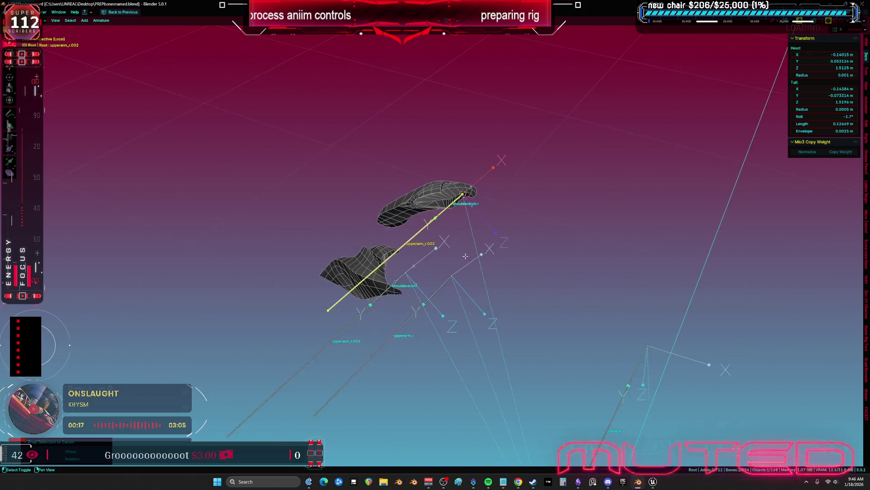
scroll(466, 256, up, 3)
Rename the upperarm_r.002 bone to shoulderB_r
key(F2)
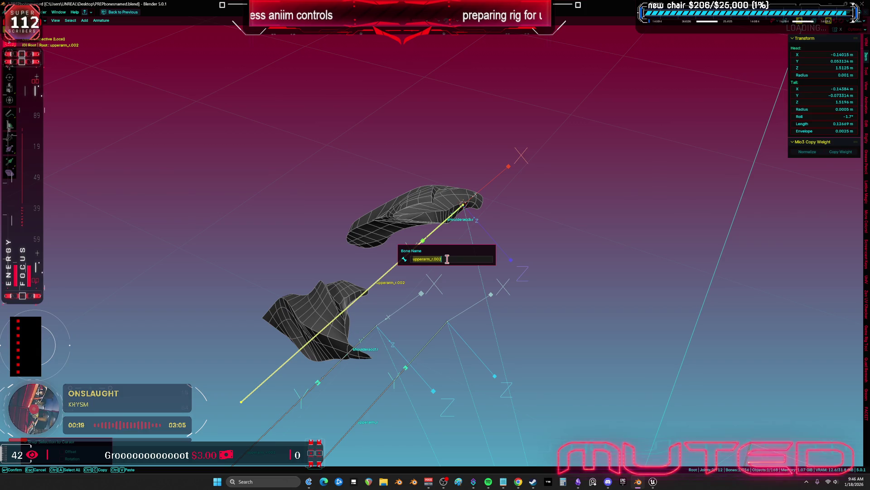
key(BackSpace)
text(shoulder_r)
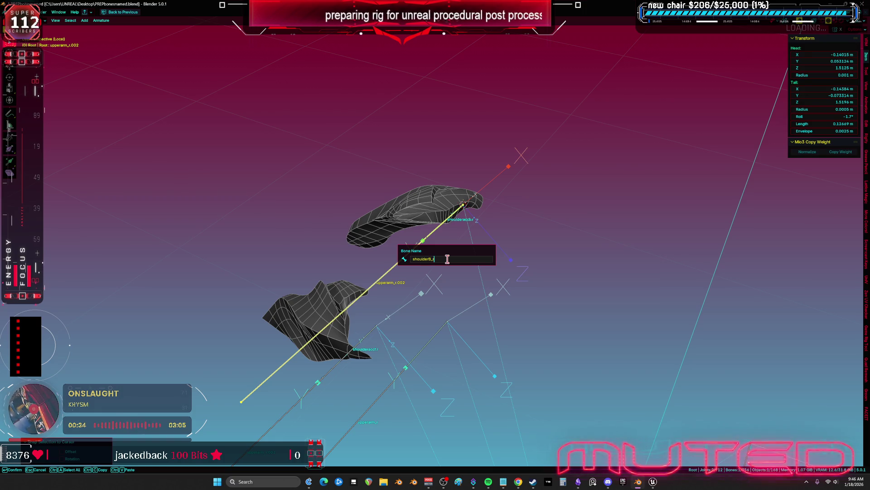
key(Return)
key(alt+Tab)
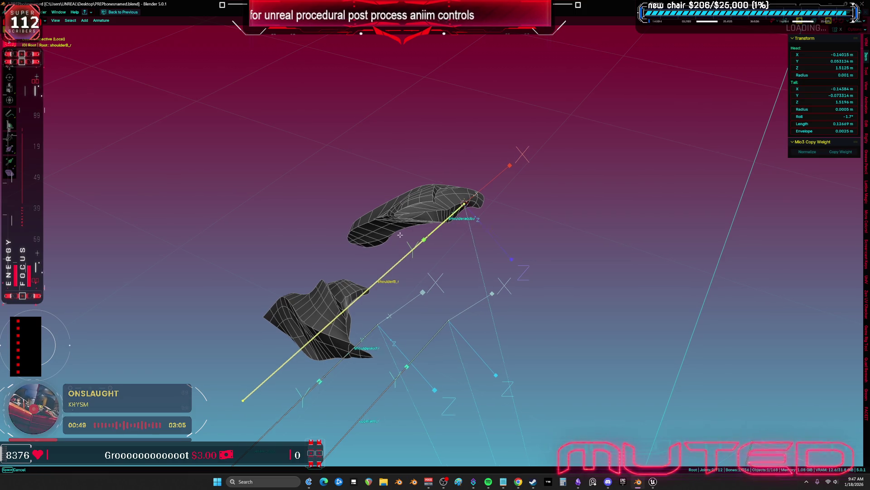
key(F2)
key(Return)
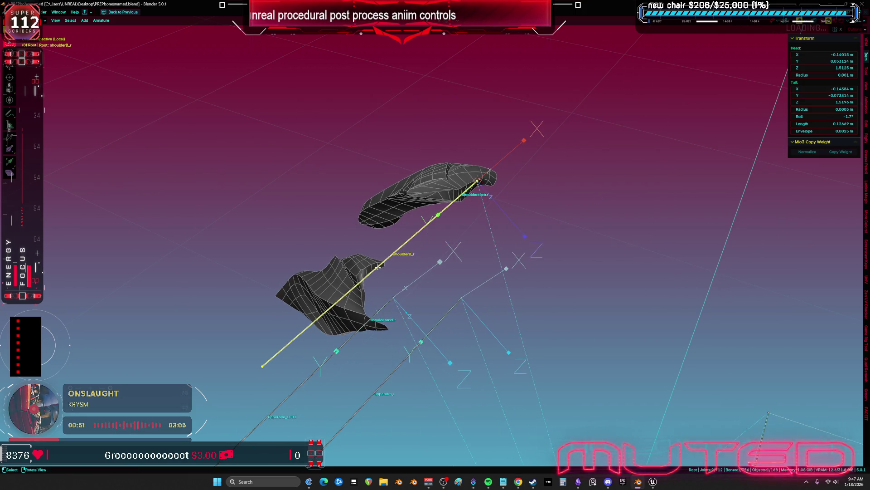
Rename the upperarm_r.001 bone to shoulderF_r and orbit around the shoulder bones
click(331, 351)
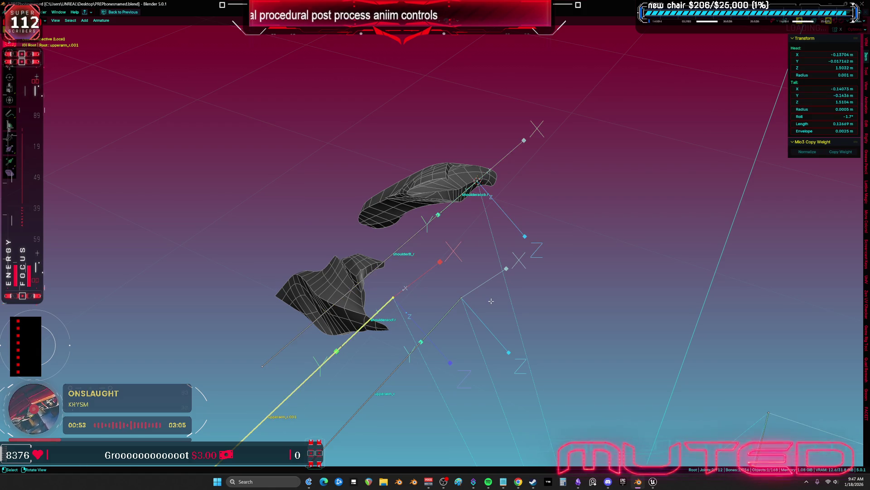
key(F2)
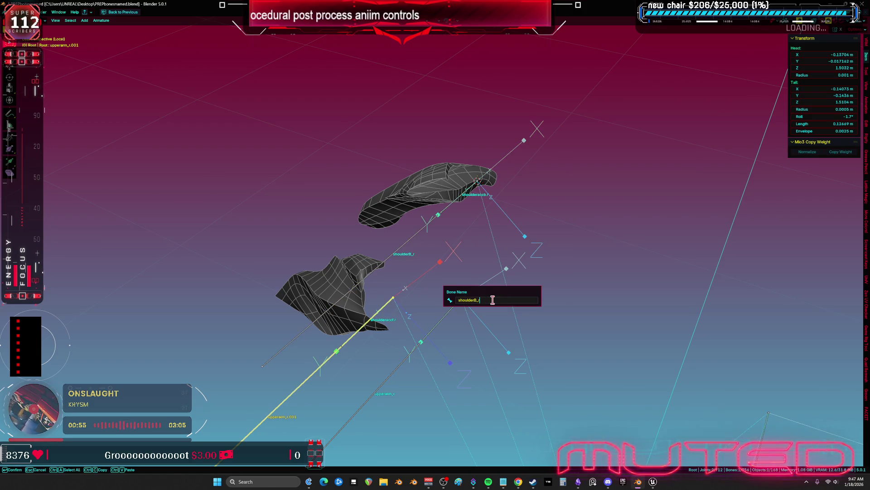
text(F)
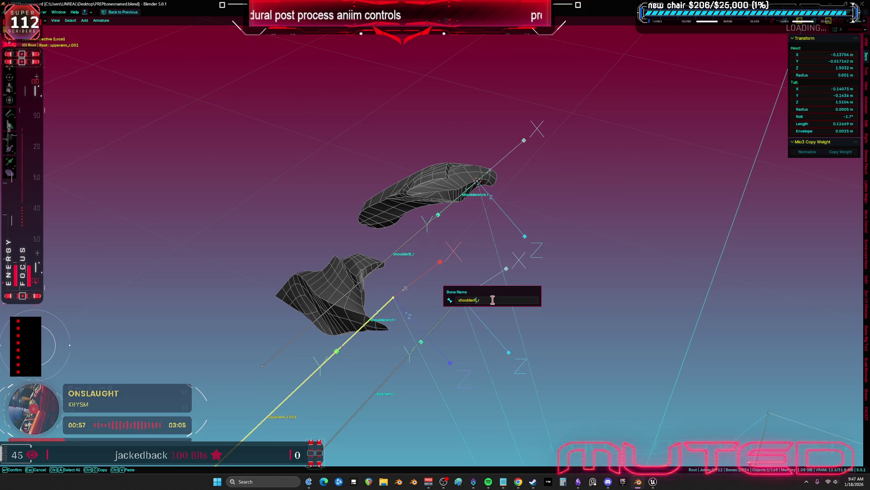
key(Return)
scroll(480, 307, down, 2)
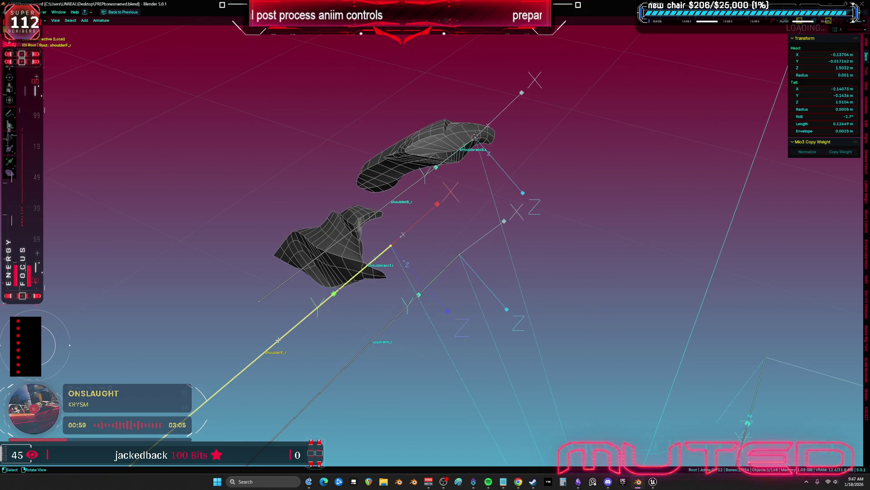
scroll(280, 340, down, 2)
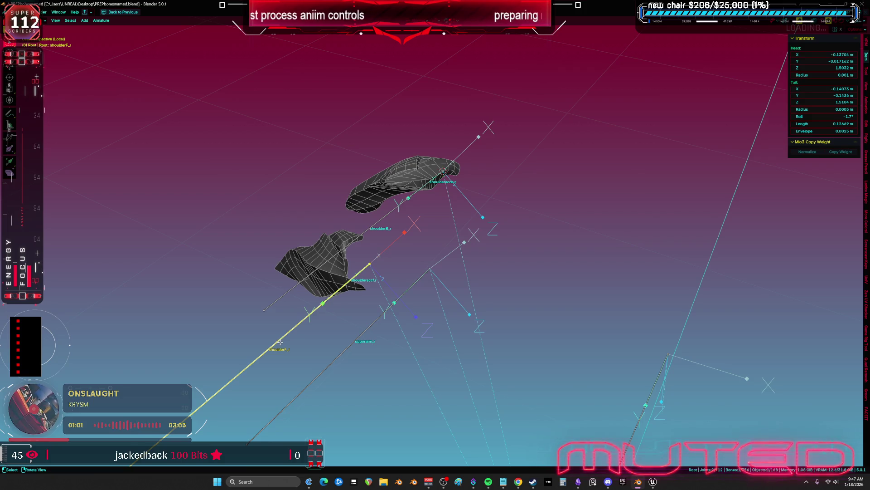
mouse_move(281, 340)
mouse_down()
mouse_move(348, 315)
mouse_move(338, 346)
mouse_move(272, 303)
mouse_move(375, 341)
mouse_move(466, 290)
mouse_up()
Switch the armature into Pose Mode and orbit around the rig
key(ctrl+Tab)
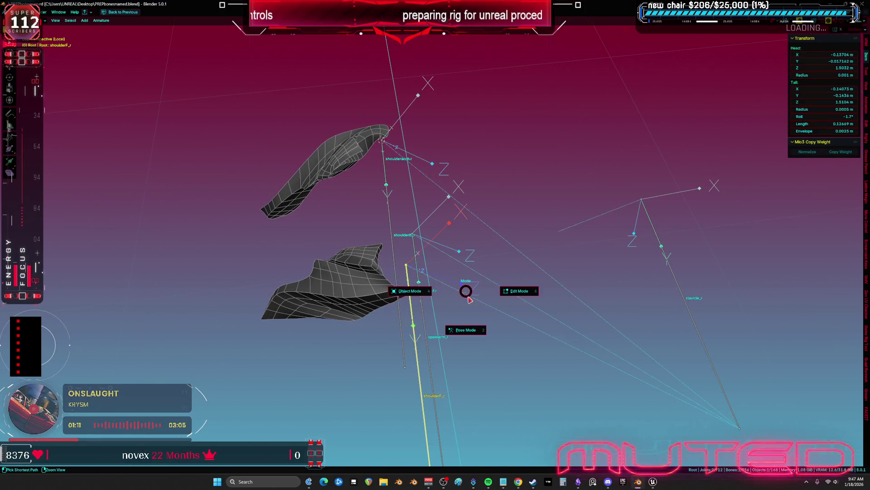
click(434, 329)
drag(434, 329, 400, 321)
drag(368, 280, 411, 262)
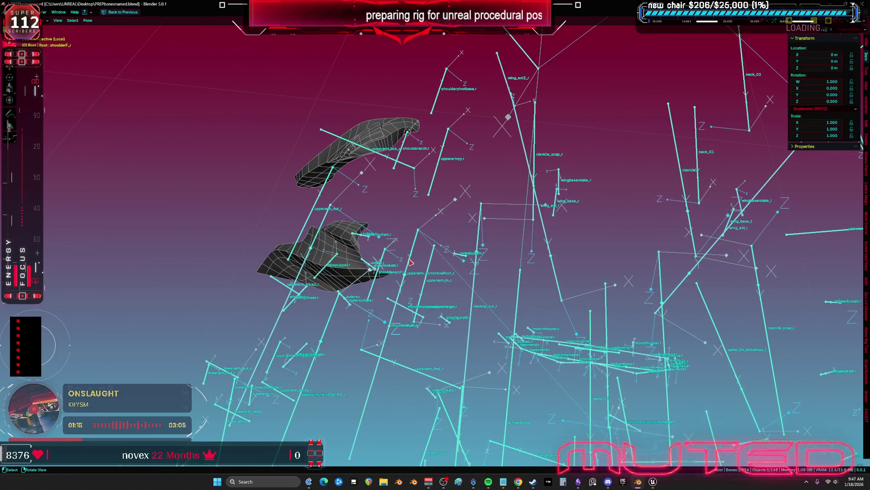
Inspect upperarmspf_r, shoulderaccf_r, upperarm_r and upperarmspb_r, then restore the full workspace layout
click(380, 284)
click(375, 279)
drag(375, 280, 388, 262)
mouse_move(401, 296)
mouse_down()
mouse_move(395, 267)
mouse_move(369, 240)
mouse_move(356, 264)
mouse_up()
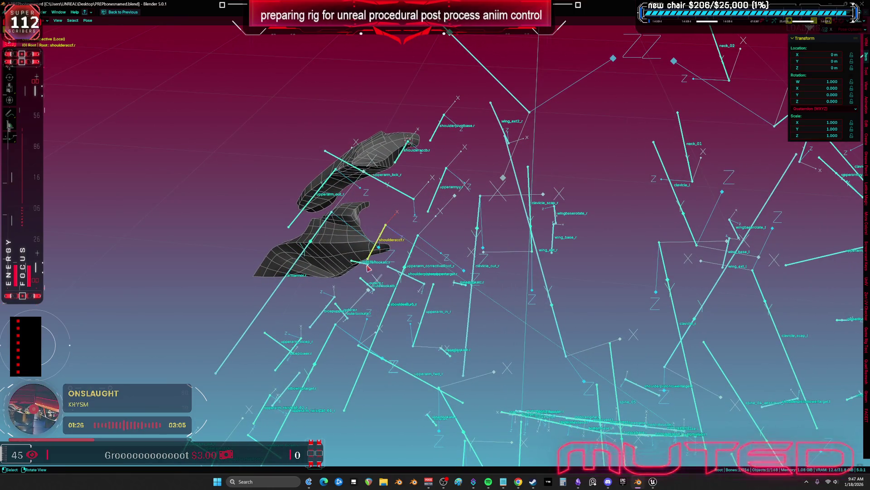
click(393, 300)
click(392, 300)
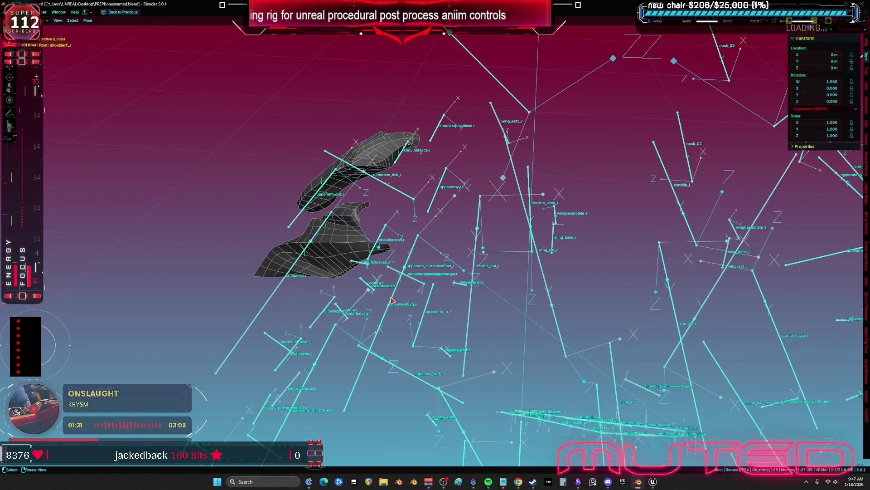
key(ctrl+space)
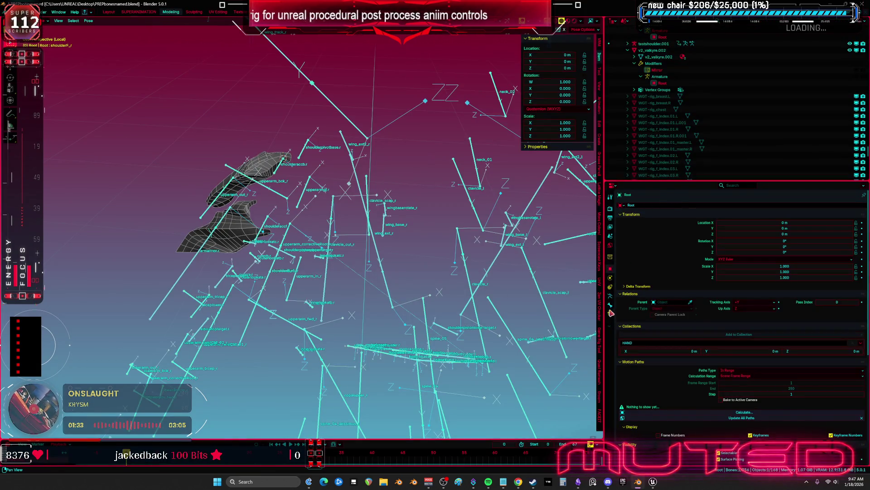
Delete the Copy Location and Copy Rotation constraints from the shoulder helper bones, including shoulderB_r
click(610, 313)
click(856, 215)
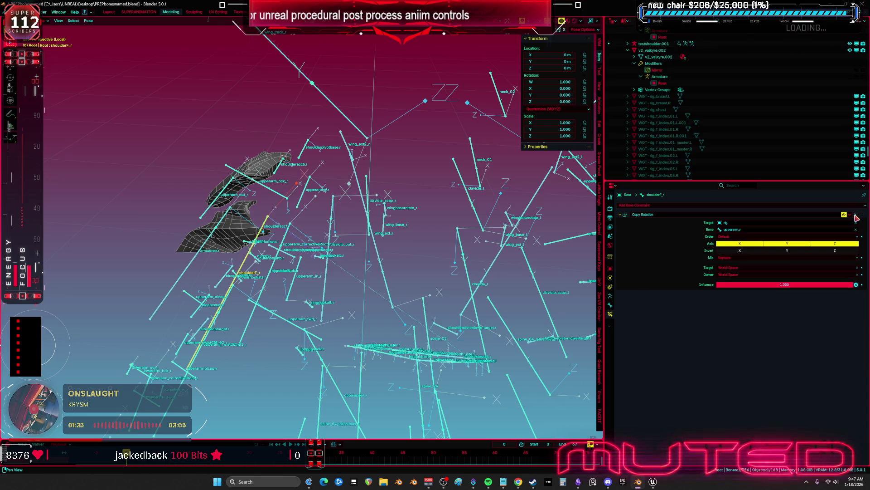
click(267, 285)
click(266, 285)
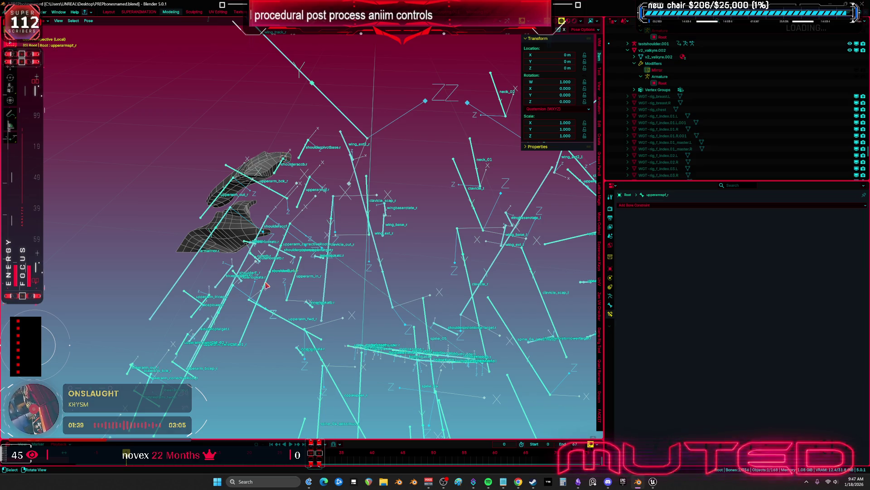
click(267, 284)
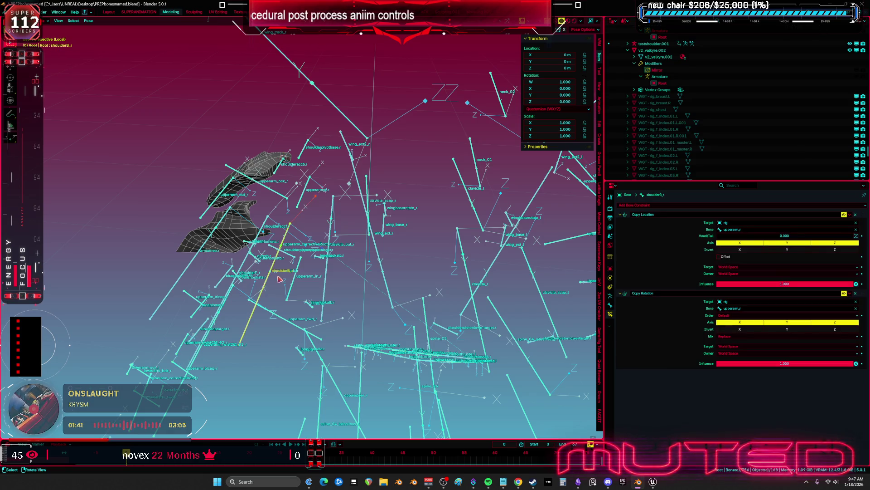
click(855, 292)
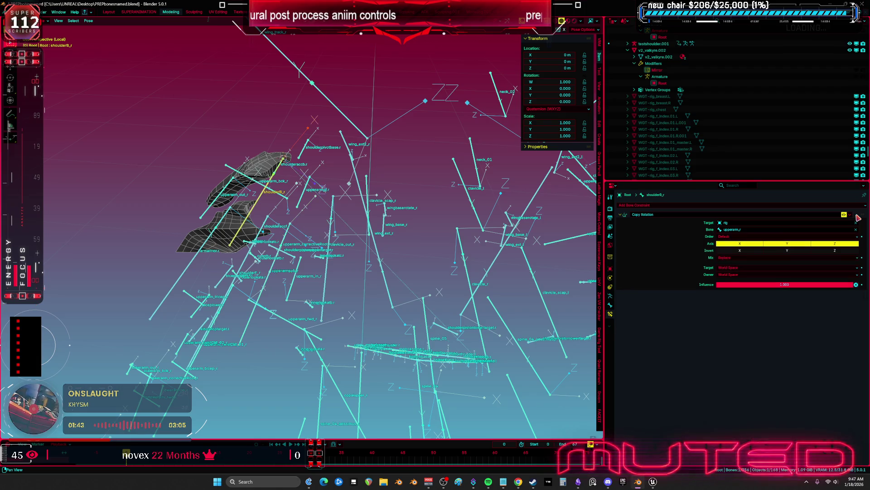
click(856, 215)
drag(314, 250, 334, 196)
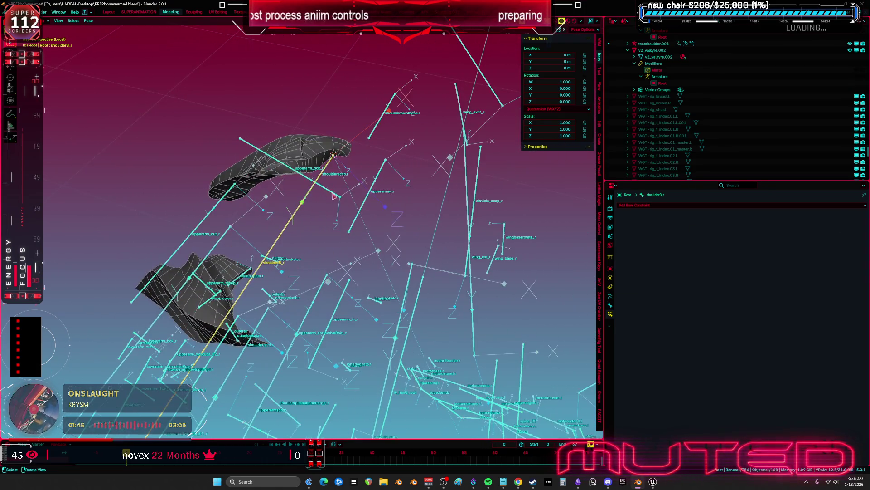
Copy shoulderaccb.r's constraints onto shoulderB_r via Pose > Constraints > Copy Constraints to Selected Bones
shift+click(325, 170)
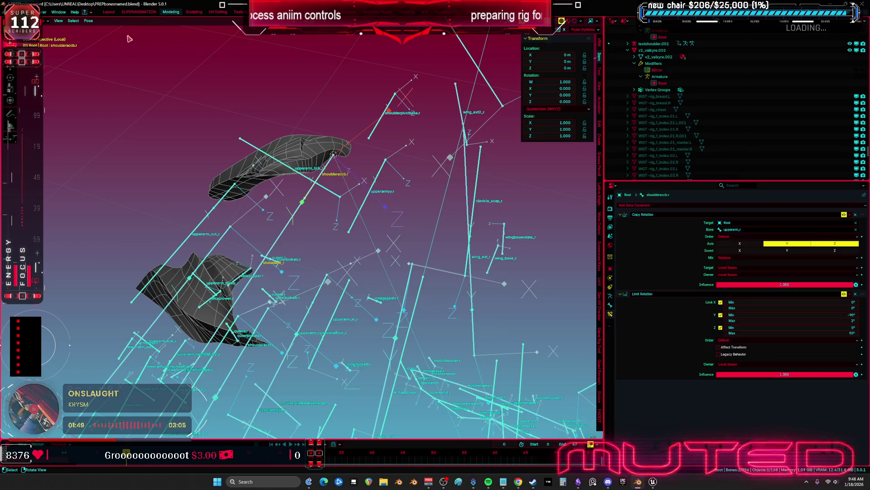
click(89, 21)
mouse_move(132, 132)
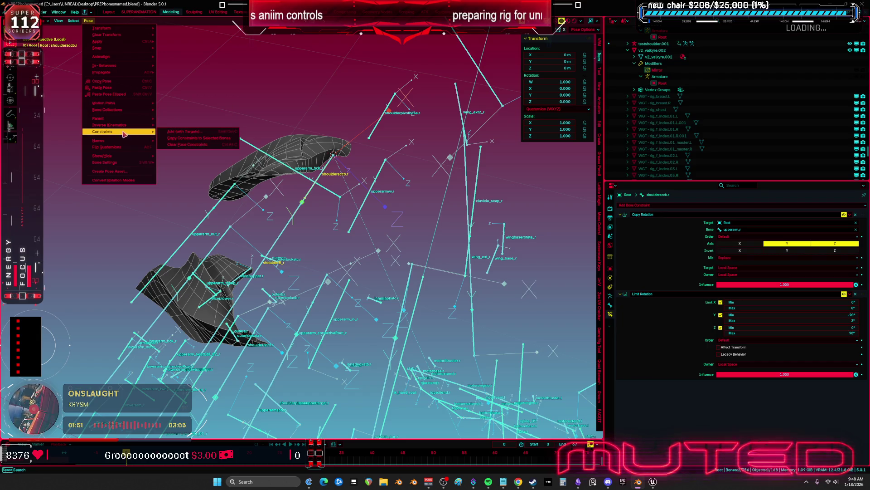
click(178, 138)
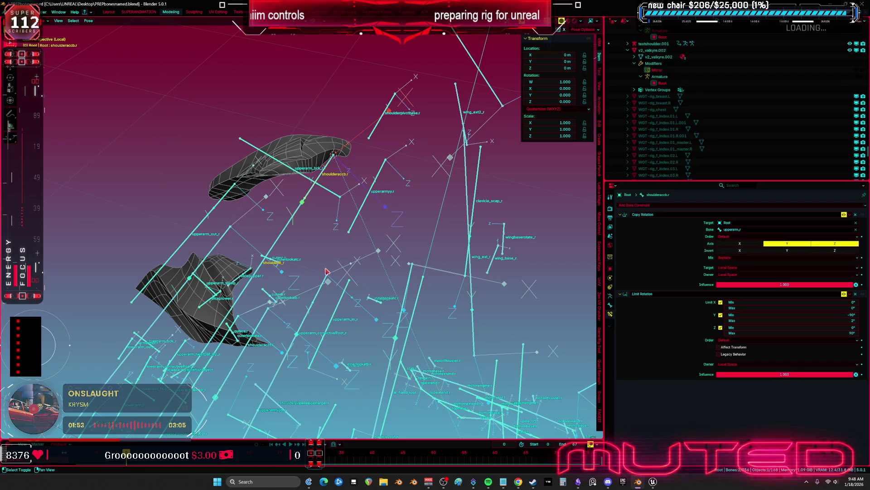
click(308, 160)
key(alt+a)
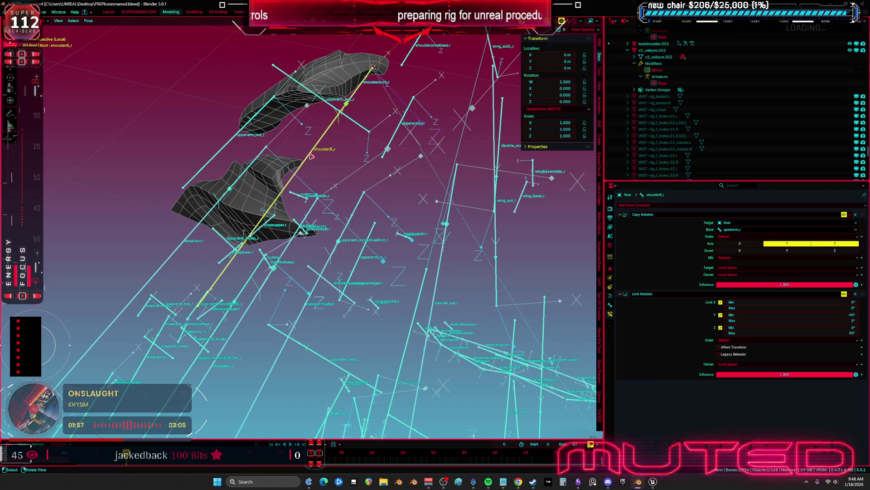
mouse_move(308, 157)
mouse_down()
mouse_move(318, 162)
mouse_move(281, 256)
mouse_move(413, 173)
mouse_up()
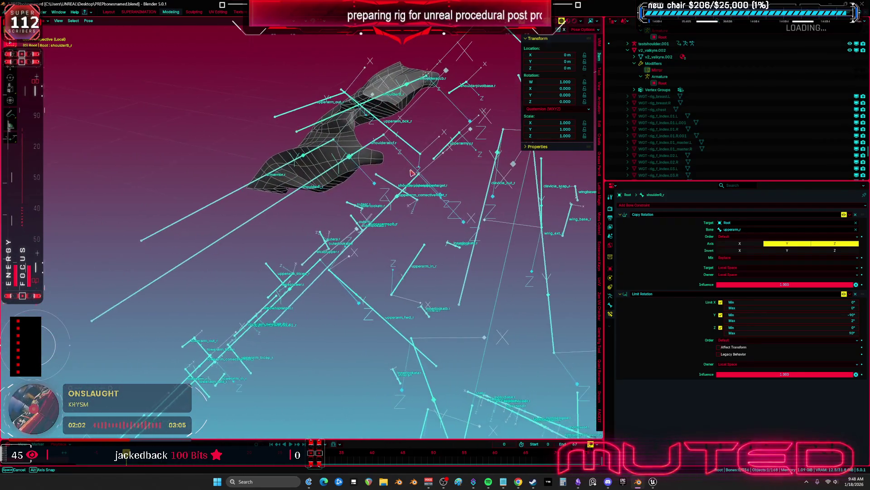
Select shoulderF_r with shoulderaccf.r active, then switch the armature into Edit Mode
click(376, 142)
click(294, 196)
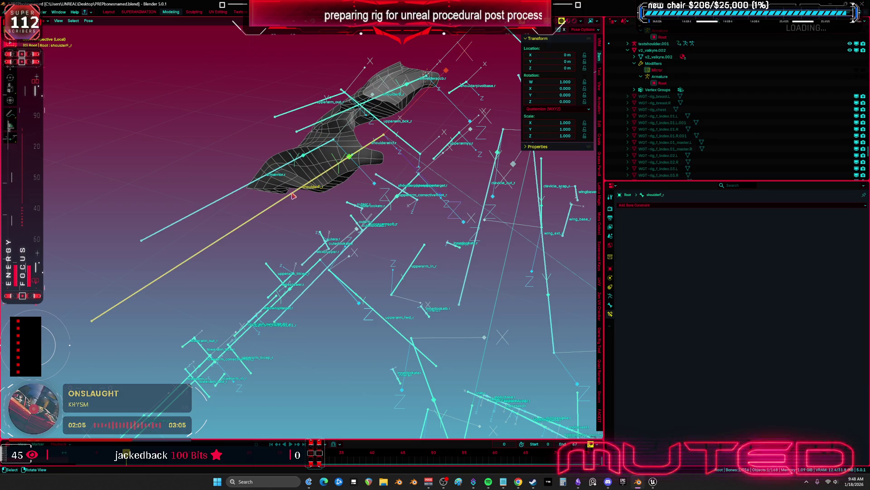
click(375, 147)
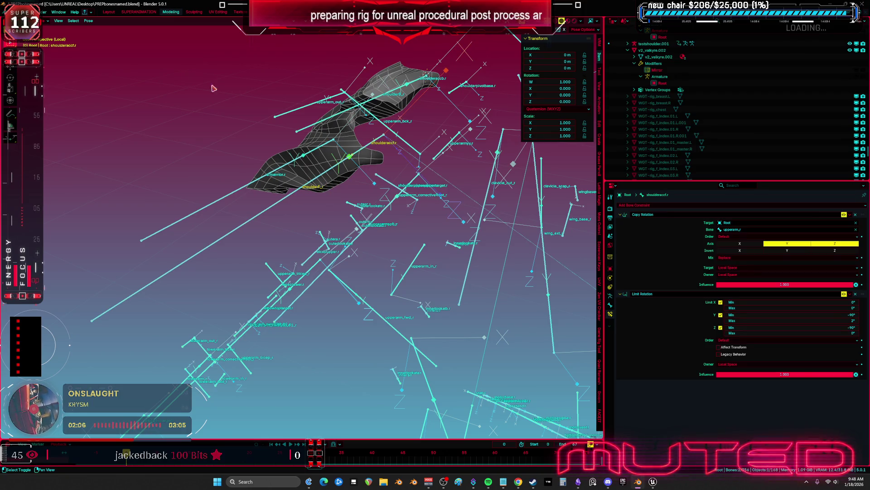
click(89, 21)
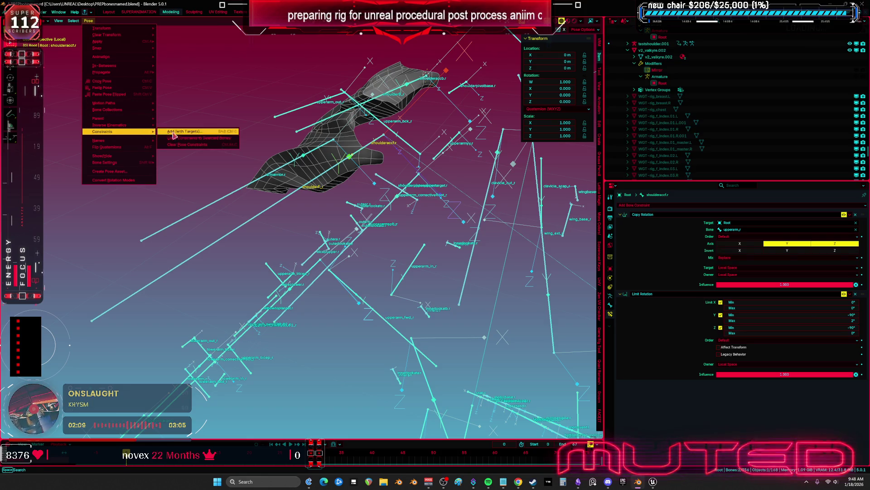
mouse_move(282, 137)
mouse_down()
mouse_move(402, 148)
mouse_move(377, 185)
mouse_up()
key(Tab)
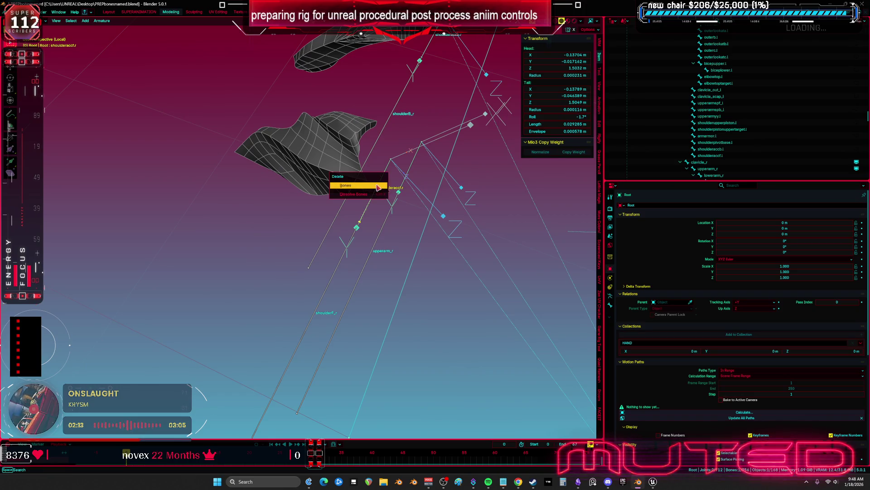
Delete the shoulderaccf.r and shoulderaccb.r bones, then leave Edit Mode
click(358, 186)
mouse_move(377, 187)
mouse_down()
mouse_move(394, 145)
mouse_move(374, 153)
mouse_move(385, 163)
mouse_move(416, 153)
mouse_move(393, 146)
mouse_move(407, 150)
mouse_up()
click(396, 138)
key(Delete)
click(381, 158)
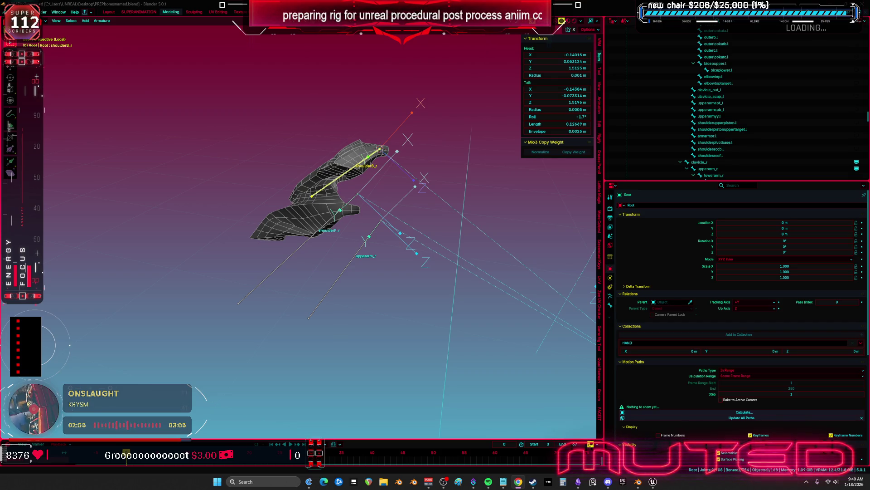
mouse_move(390, 247)
mouse_down()
mouse_move(399, 254)
mouse_move(376, 247)
mouse_up()
key(Tab)
Select the shoulder mesh and remove its existing vertex groups
click(370, 244)
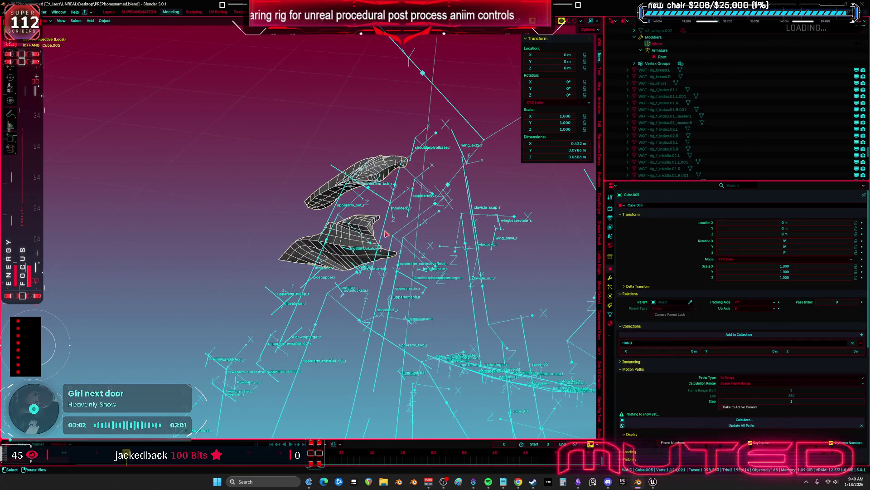
click(611, 314)
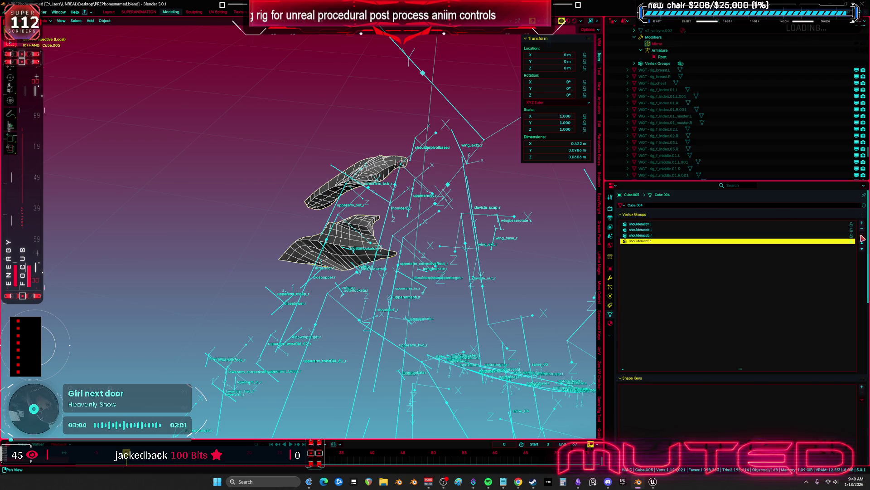
click(862, 230)
click(861, 230)
click(862, 230)
click(862, 230)
click(377, 228)
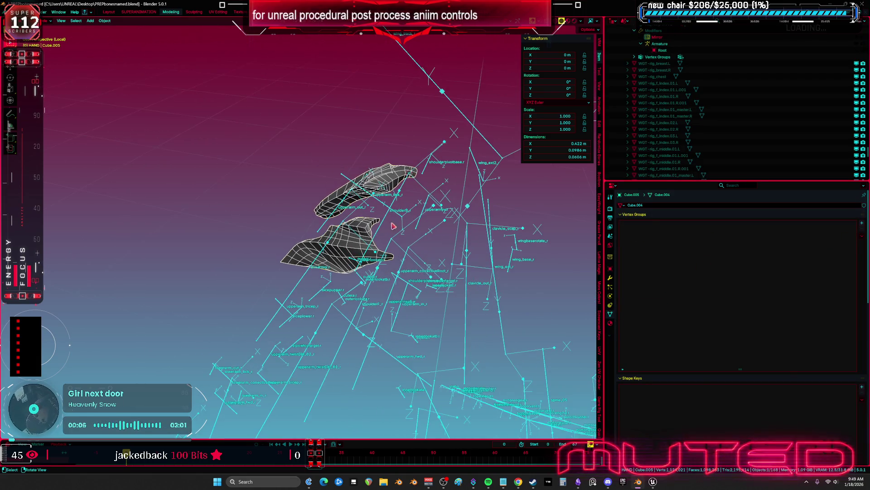
Put the shoulder mesh into Weight Paint mode
shift+click(378, 229)
key(ctrl+Tab)
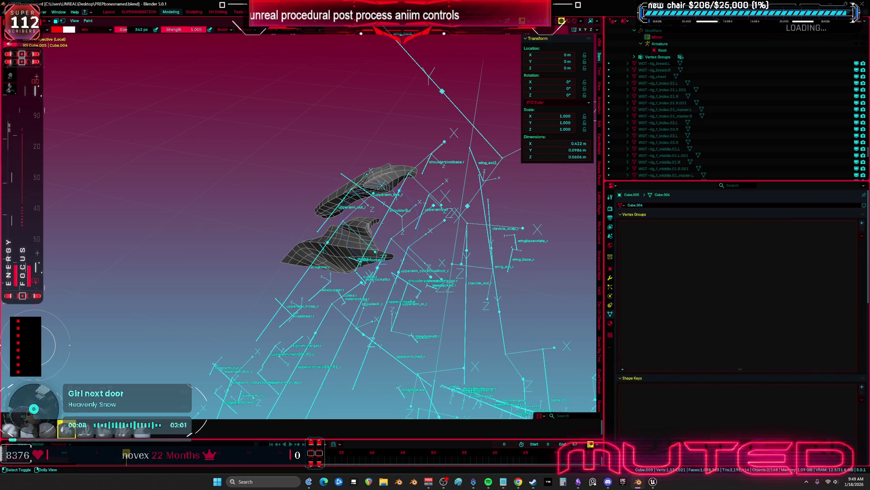
key(ctrl+z)
key(ctrl+shift+z)
key(ctrl+z)
key(ctrl+shift+z)
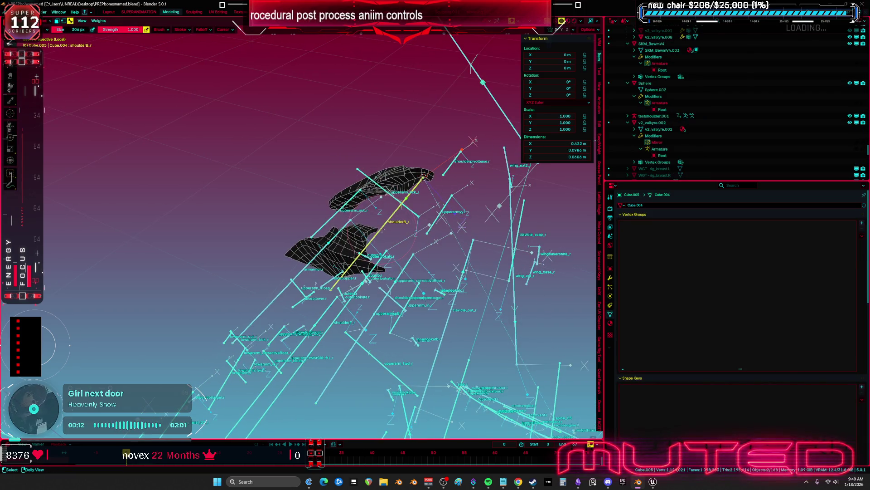
Paint weights into a new shoulderF_r vertex group, then return to Object Mode
click(447, 270)
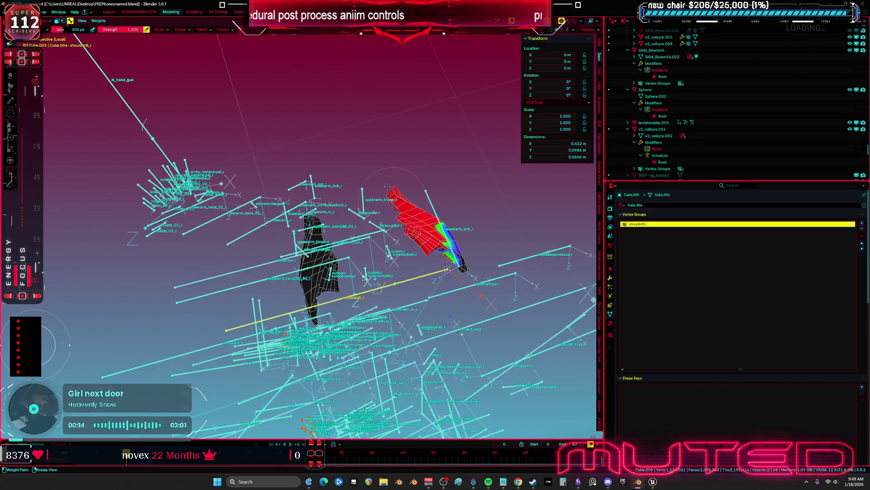
mouse_move(447, 270)
mouse_down()
mouse_move(385, 213)
mouse_move(311, 321)
mouse_move(245, 208)
mouse_move(339, 229)
mouse_move(432, 173)
mouse_up()
key(ctrl+z)
click(311, 321)
key(ctrl+Tab)
key(ctrl+Tab)
scroll(325, 208, down, 5)
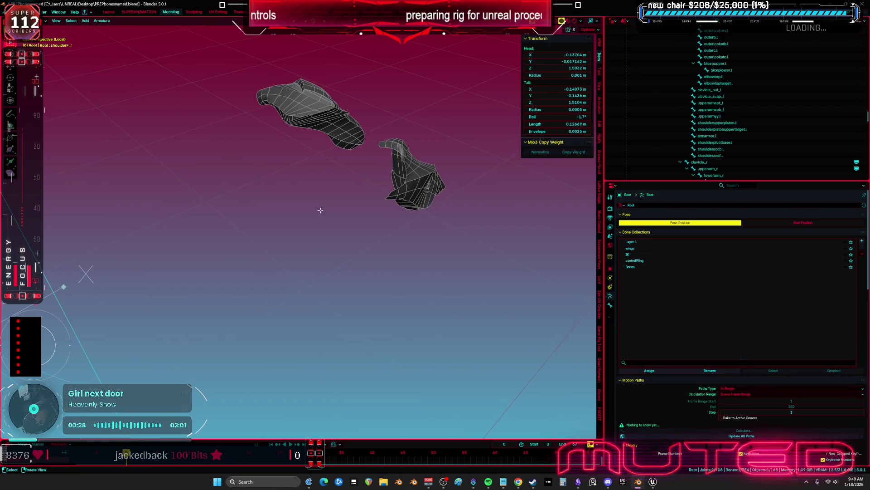
Reveal all bones, select upperarm_l, shoulderaccb_l and shoulderaccf_l, and hide the rest
key(alt+h)
scroll(325, 208, up, 4)
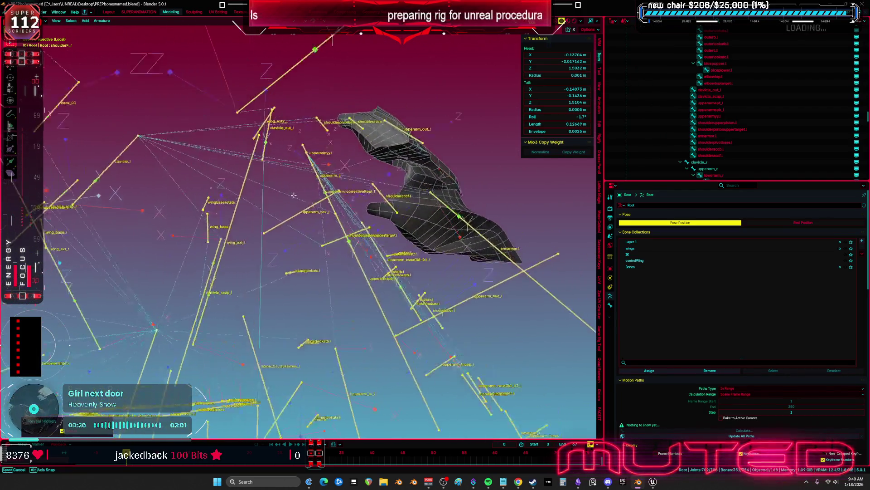
click(334, 218)
drag(334, 218, 313, 181)
click(313, 182)
key(bracketleft)
key(bracketright)
key(bracketleft)
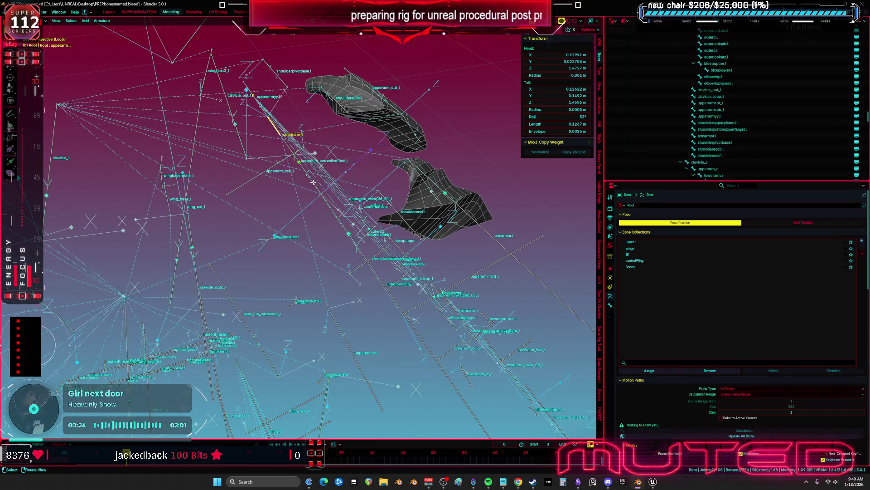
key(KP_4)
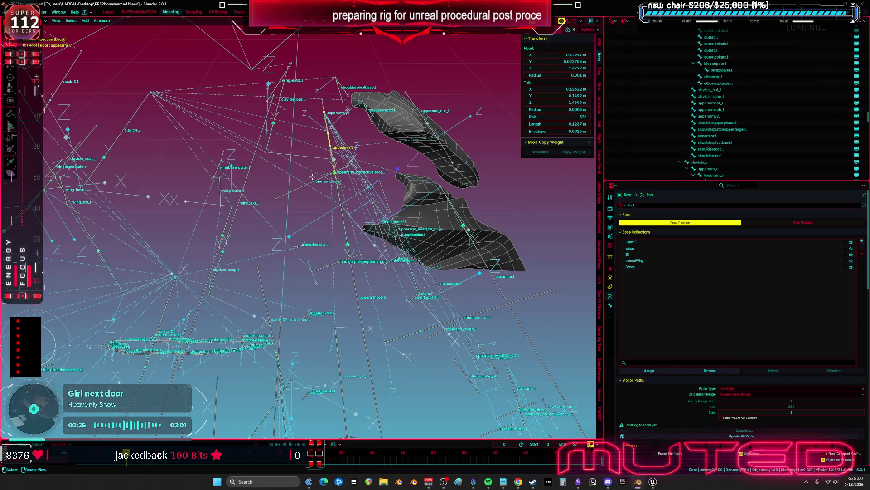
click(362, 178)
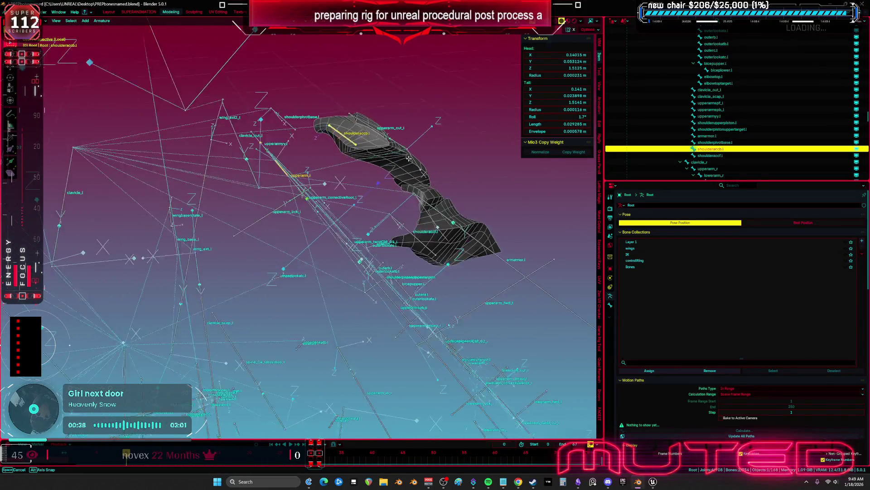
click(414, 230)
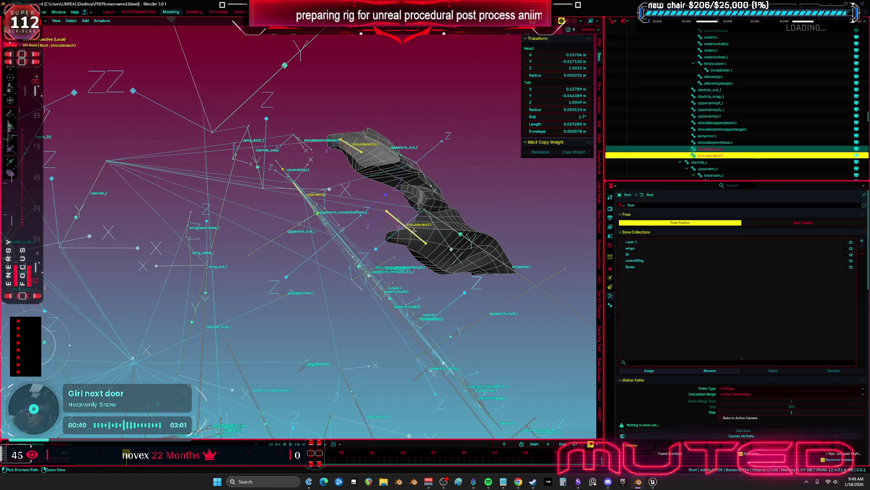
key(shift+h)
Duplicate upperarm_l in Edit Mode and snap the copy to the 3D cursor
key(ctrl+Tab)
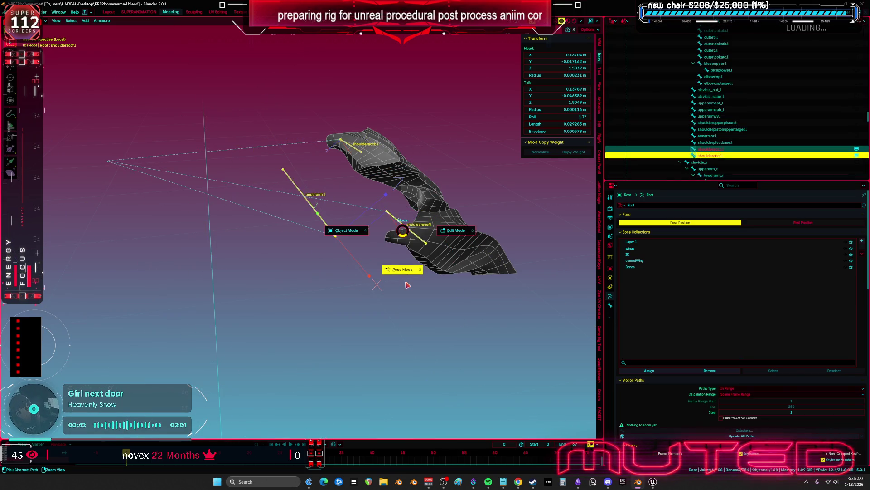
click(408, 285)
key(ctrl+Tab)
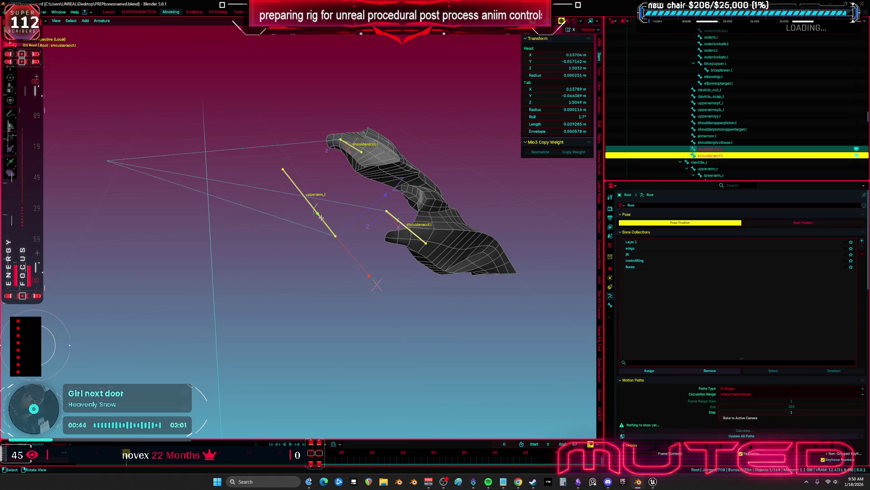
key(ctrl+Tab)
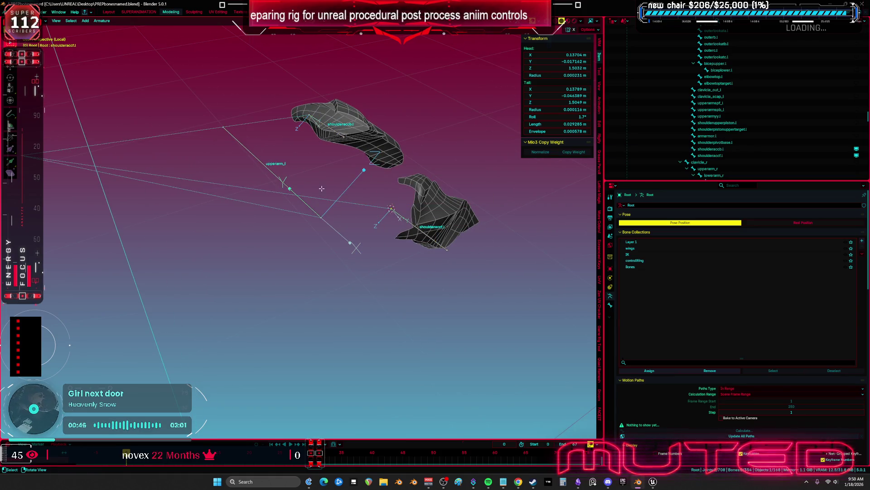
key(shift+d)
key(Escape)
key(shift+s)
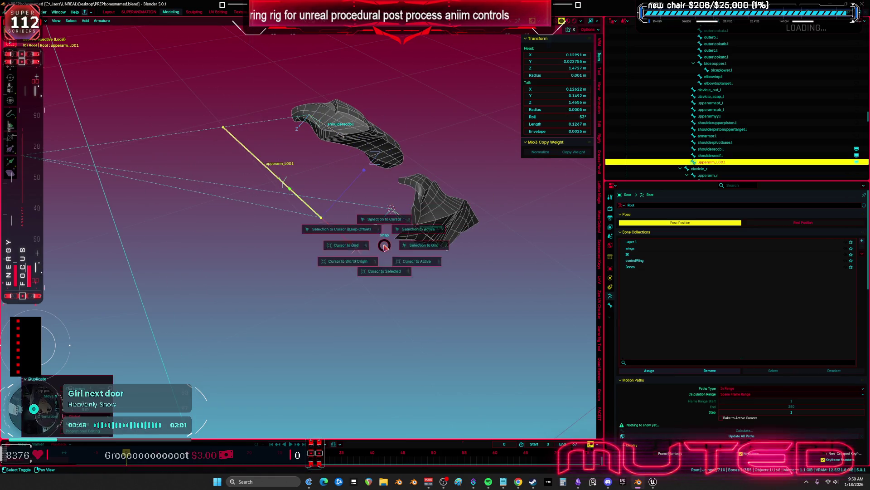
click(358, 204)
Place a second upperarm_l copy, then reveal all bones again
key(shift+d)
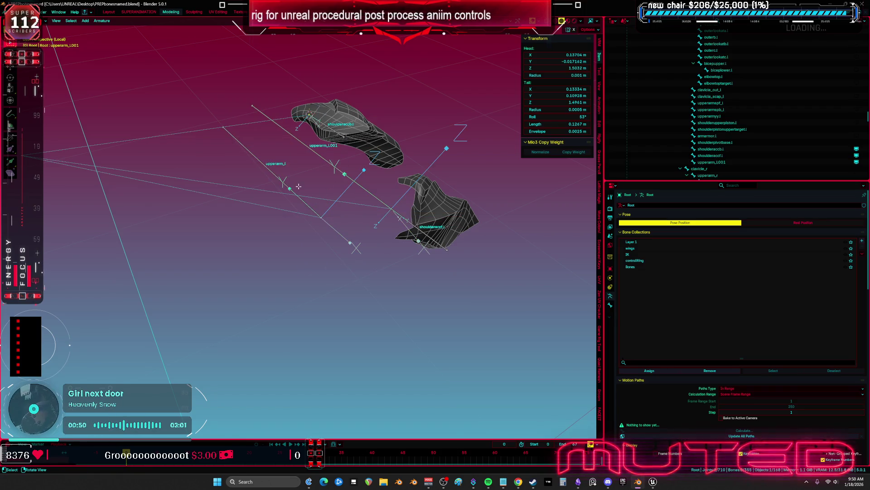
click(356, 185)
click(335, 162)
key(KP_Decimal)
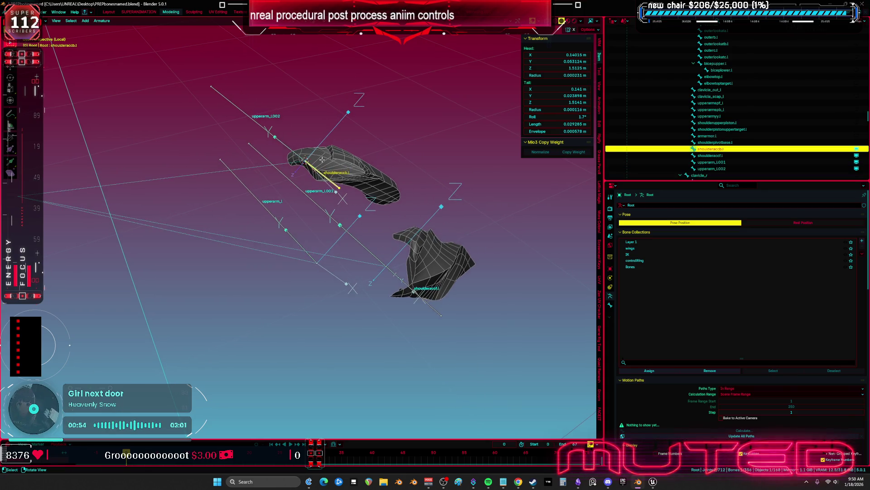
drag(305, 151, 303, 201)
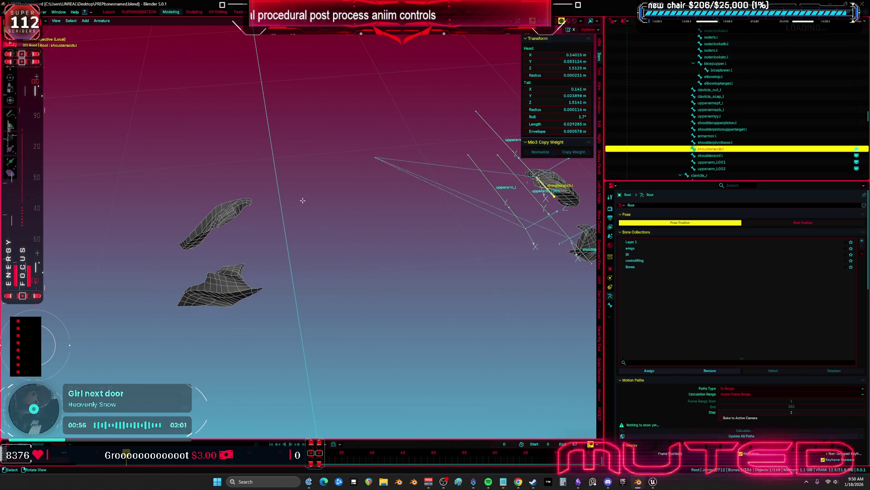
key(alt+h)
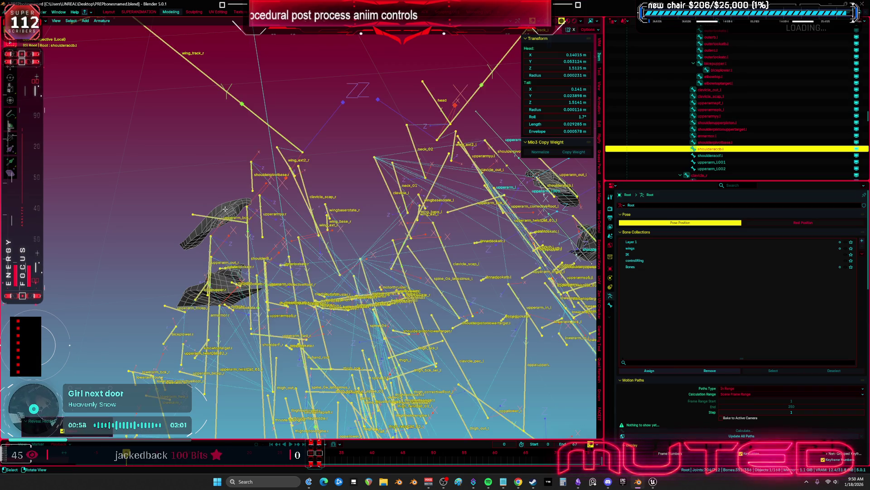
mouse_move(245, 211)
mouse_down()
mouse_move(236, 177)
mouse_move(254, 174)
mouse_up()
click(235, 186)
Rename the upperarm_l.002 bone to shoulderB_l
key(F2)
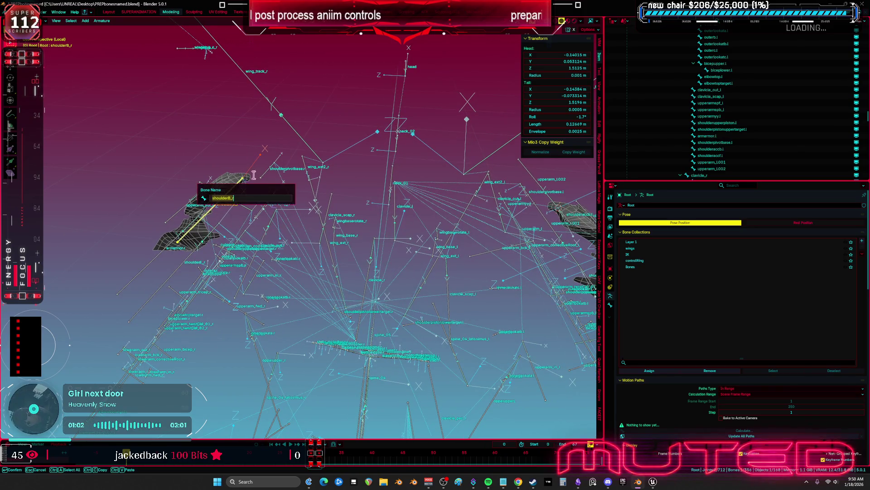
key(Escape)
drag(305, 139, 335, 173)
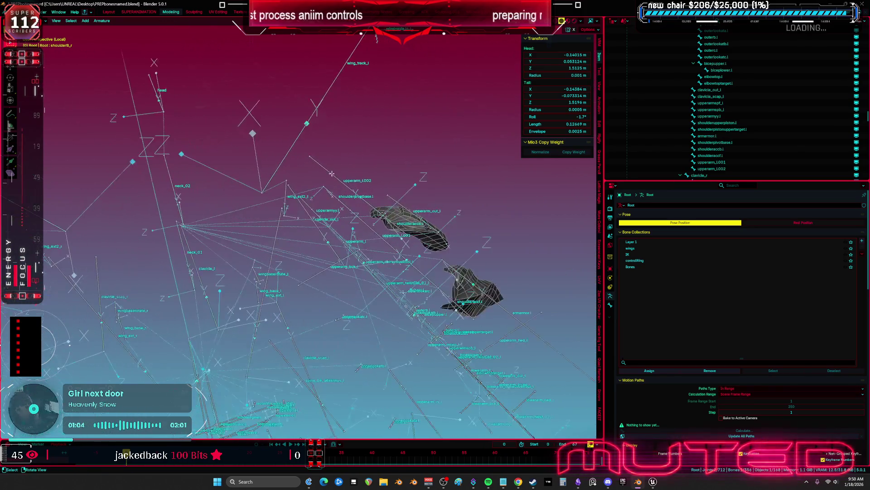
click(341, 178)
key(F2)
text(shoulderR_l)
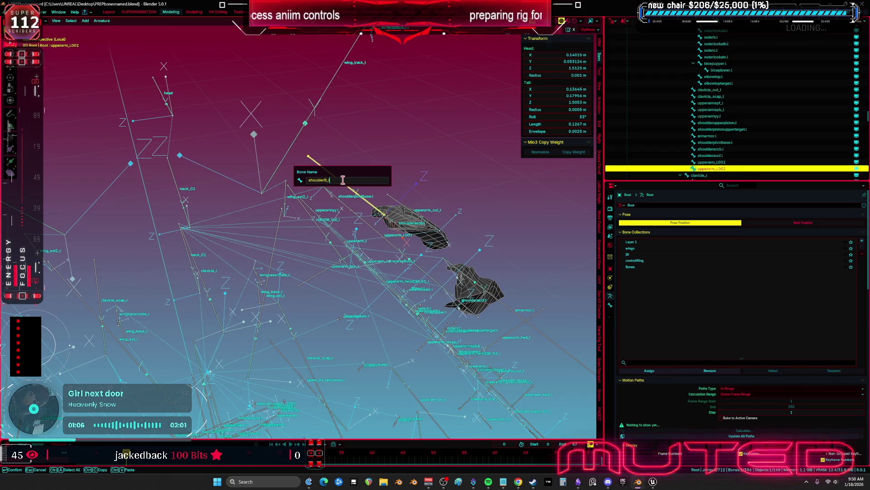
key(Return)
Rename upperarm_l.001, which first ends up as shoulderB_l.001
drag(343, 180, 360, 172)
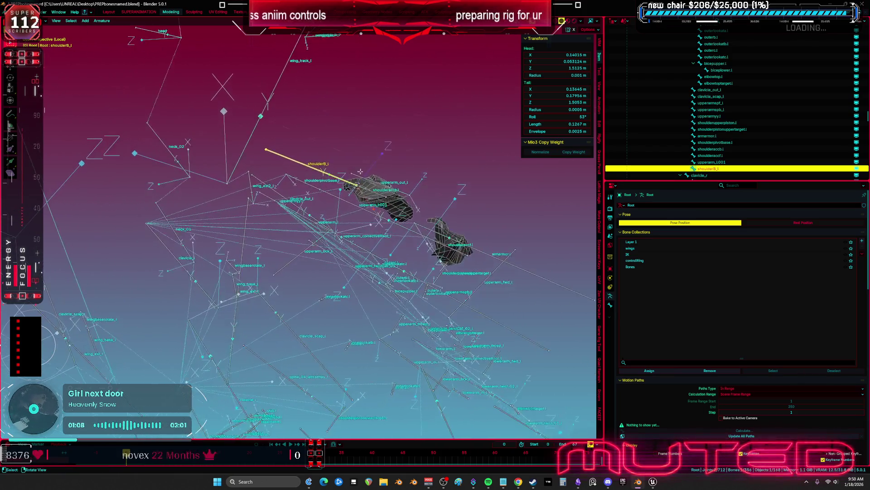
click(485, 255)
mouse_move(486, 255)
mouse_down()
mouse_move(363, 218)
mouse_move(372, 222)
mouse_up()
click(462, 247)
key(F2)
key(Return)
click(364, 218)
key(F2)
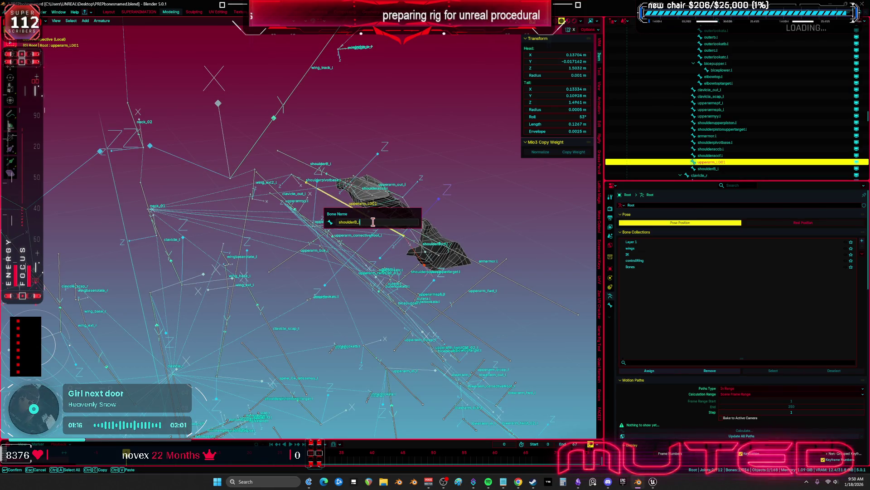
text(l)
key(Return)
Correct that bone's name to shoulderR_l
mouse_move(372, 222)
mouse_down()
mouse_move(368, 249)
mouse_move(386, 252)
mouse_up()
key(F2)
click(386, 253)
key(BackSpace)
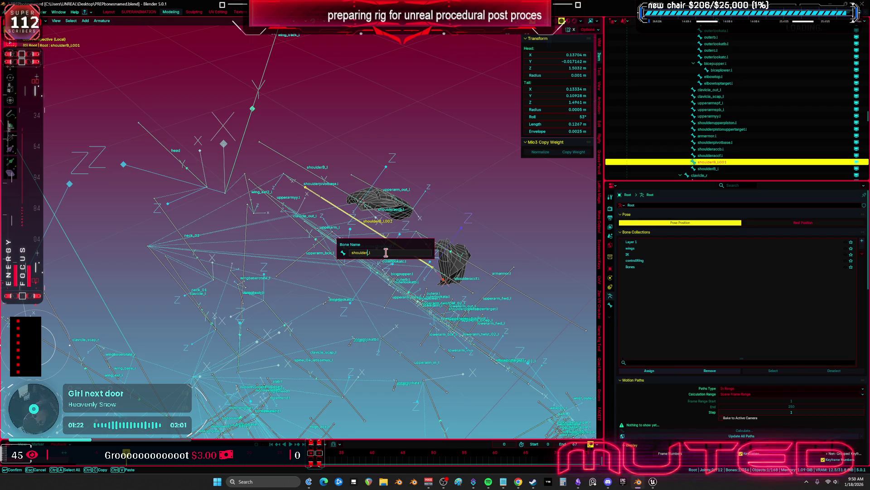
key(Return)
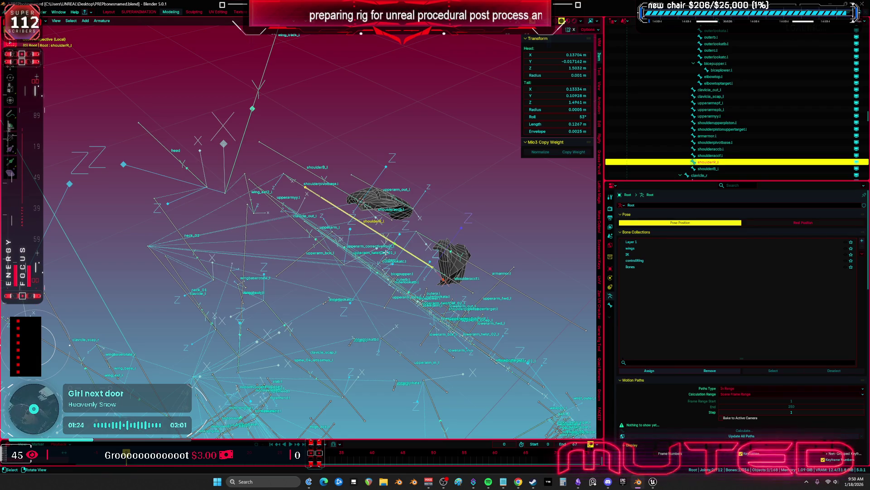
mouse_move(440, 181)
mouse_down()
mouse_move(419, 170)
mouse_move(348, 181)
mouse_up()
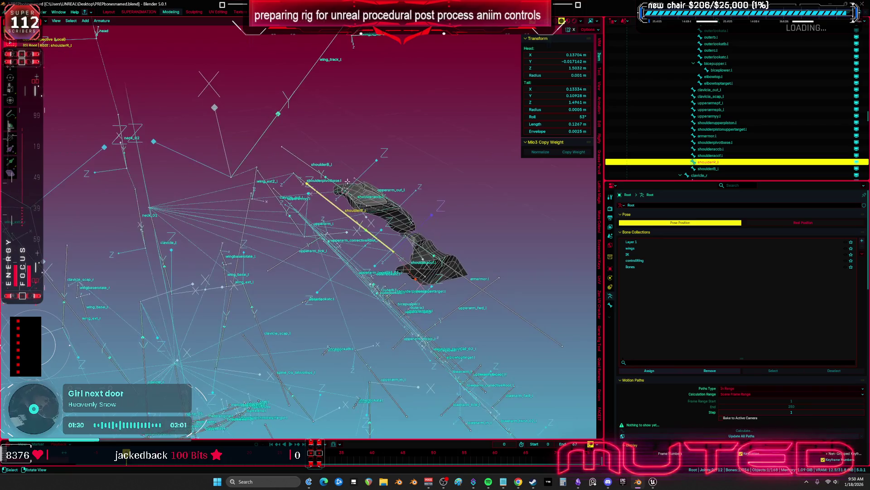
In Pose Mode, remove the Copy Rotation constraint from shoulderR_l
key(ctrl+Tab)
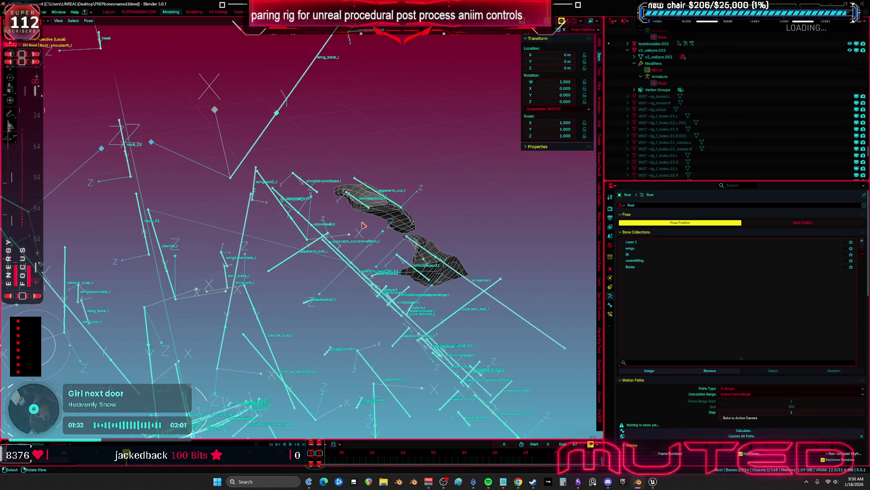
click(343, 262)
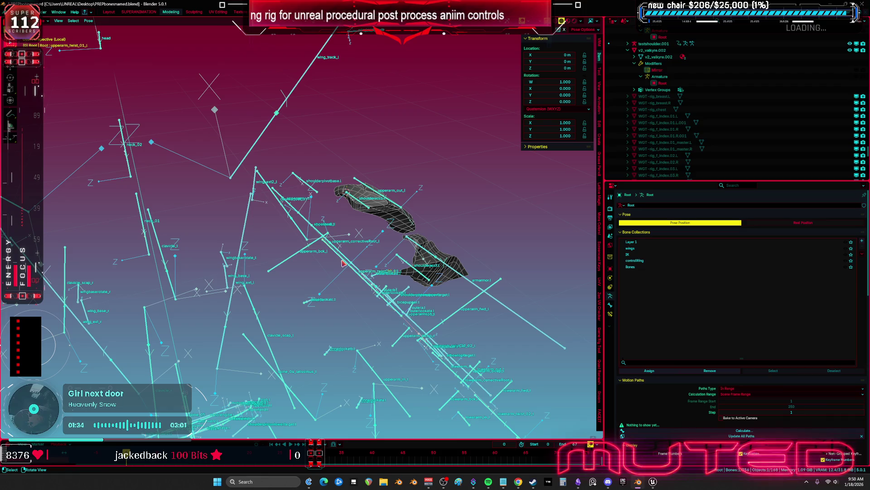
click(336, 251)
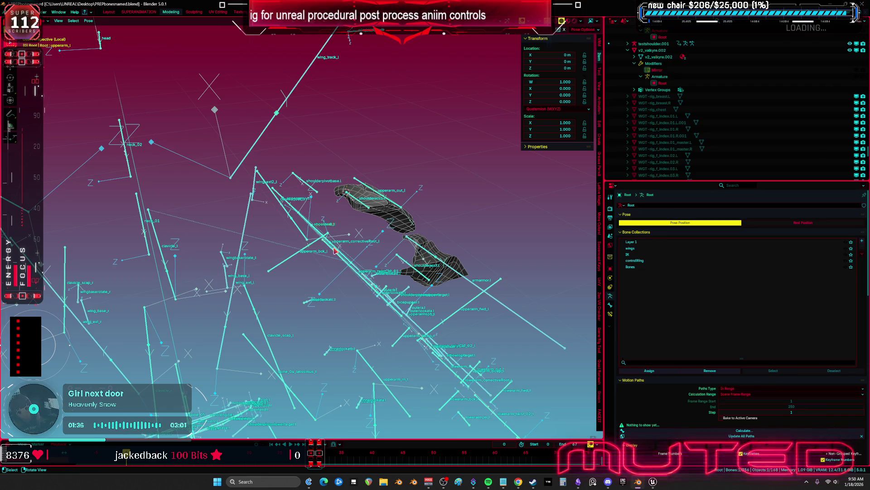
click(336, 251)
click(335, 251)
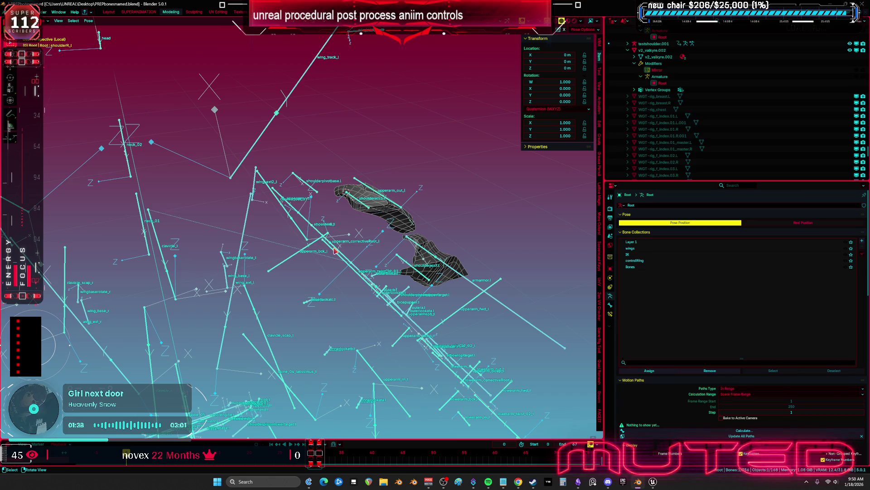
click(610, 314)
click(856, 215)
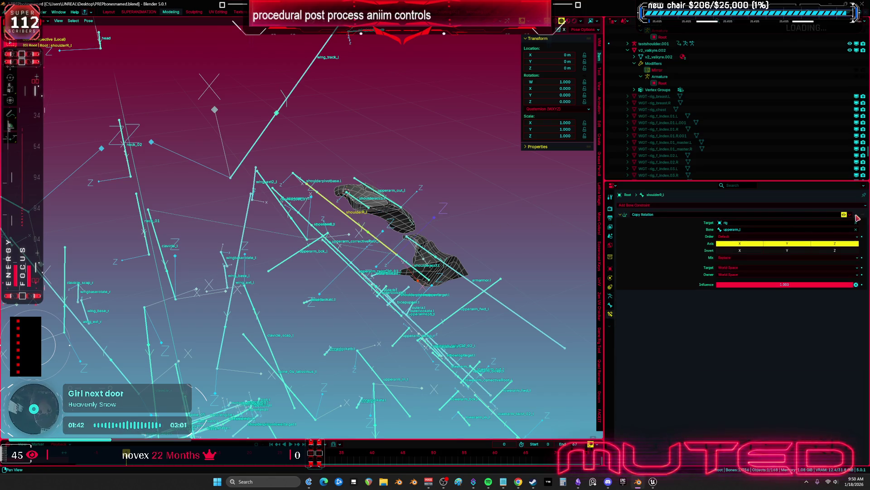
click(856, 216)
Remove shoulderB_l's Copy Location and Copy Rotation constraints
click(336, 252)
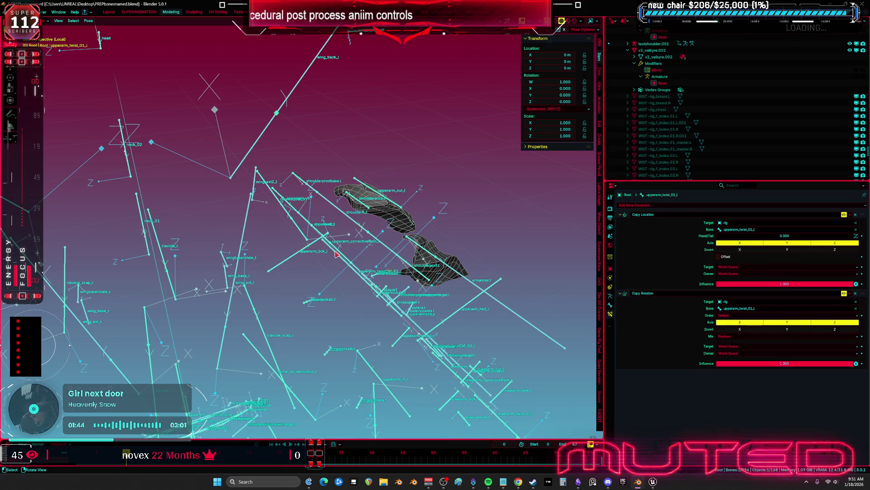
click(336, 254)
click(336, 249)
click(336, 248)
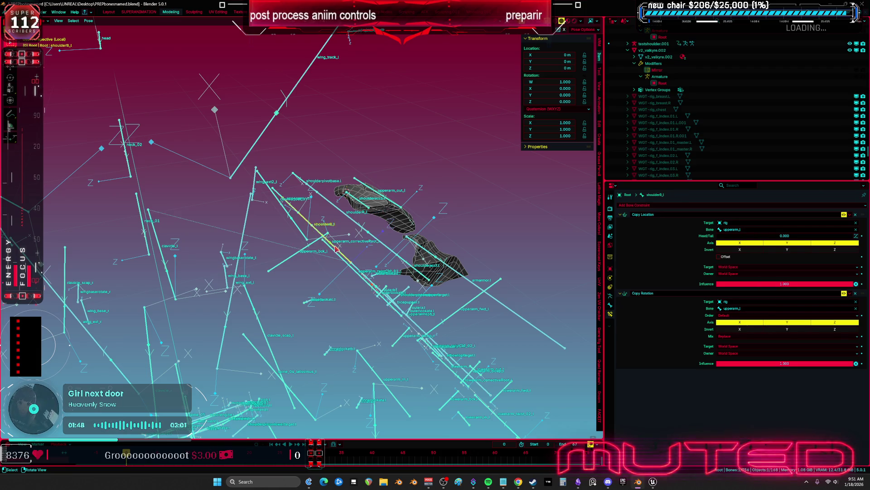
click(856, 215)
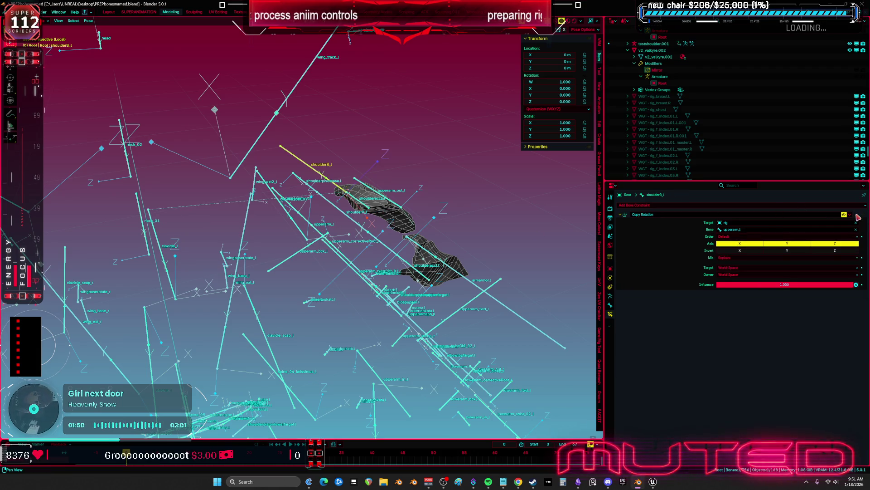
click(856, 215)
scroll(383, 218, up, 5)
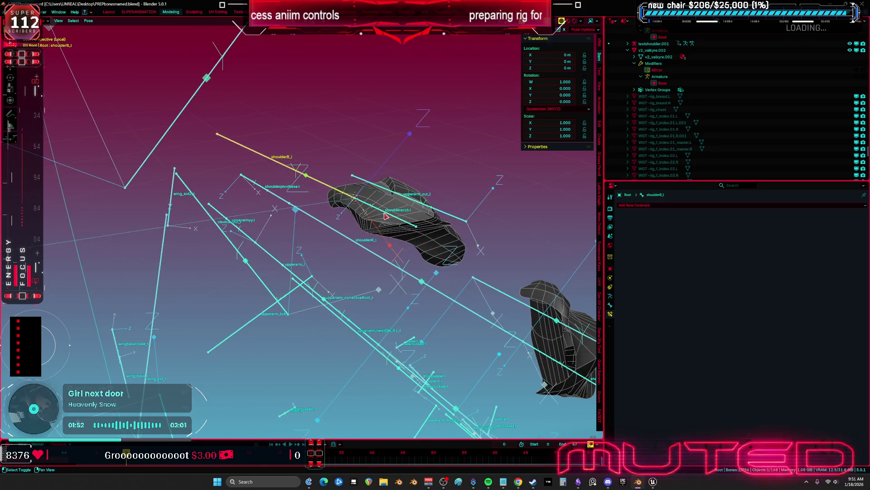
Copy shoulderaccb.l's constraints to the selected bones, including shoulderaccf.l
click(385, 216)
click(88, 21)
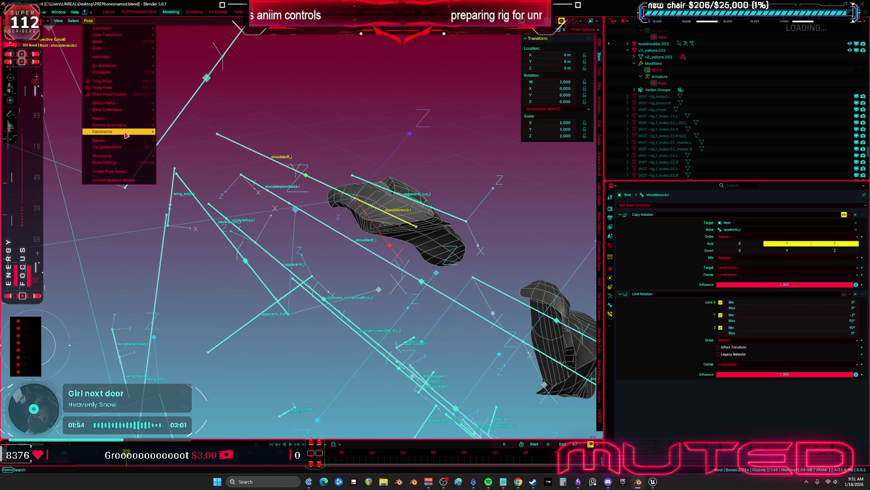
mouse_move(126, 135)
click(182, 141)
mouse_move(183, 141)
mouse_down()
mouse_move(389, 240)
mouse_move(357, 241)
mouse_up()
click(406, 236)
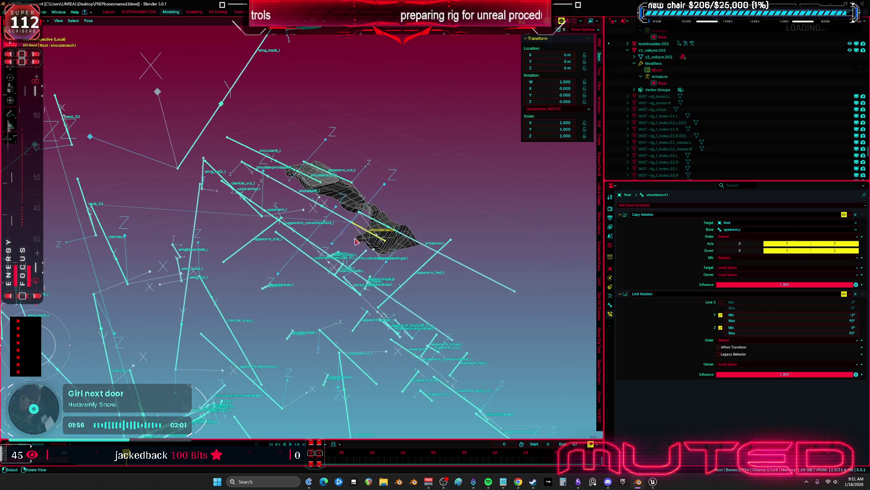
Undo the accidental mesh selection, revisit the Copy Constraints menu, and reselect shoulderaccf.l
click(337, 218)
click(376, 240)
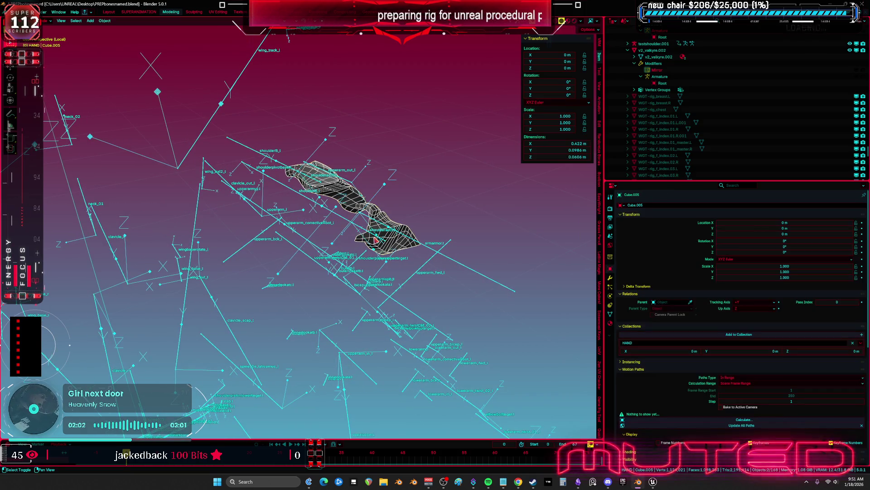
key(ctrl+z)
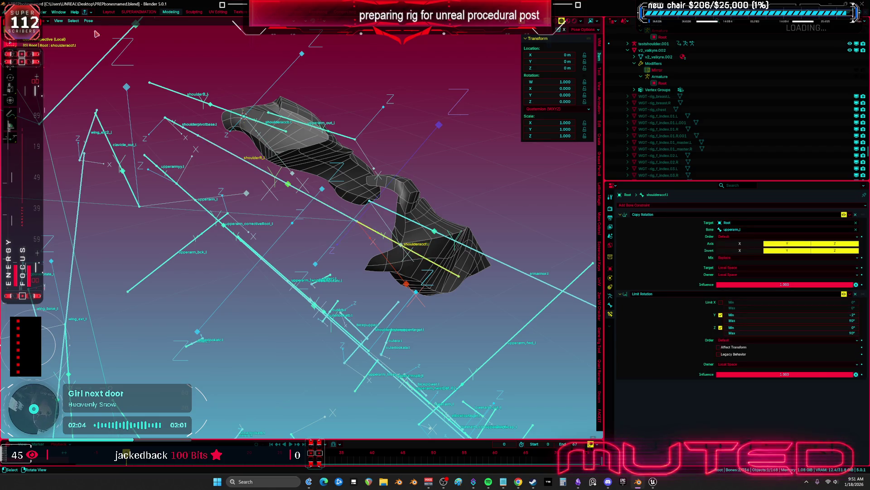
click(87, 22)
mouse_move(132, 132)
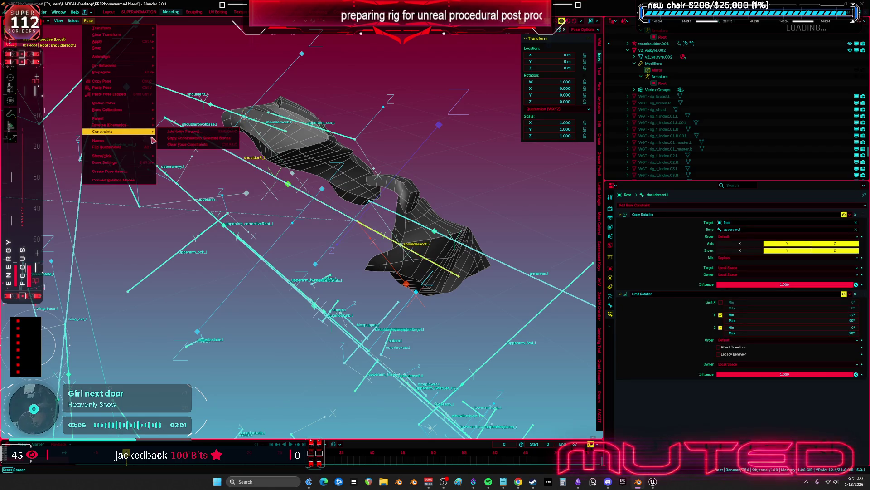
click(192, 141)
click(379, 241)
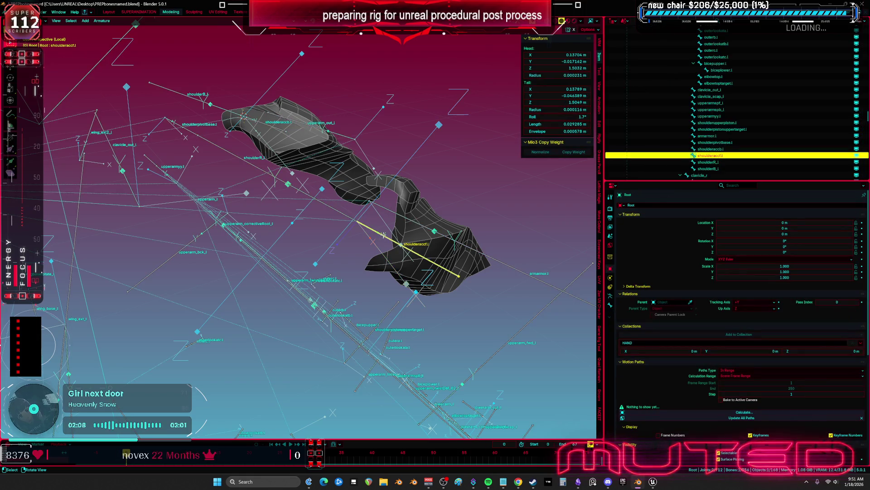
In Edit Mode, delete the shoulderaccf.l bone
key(Tab)
key(x)
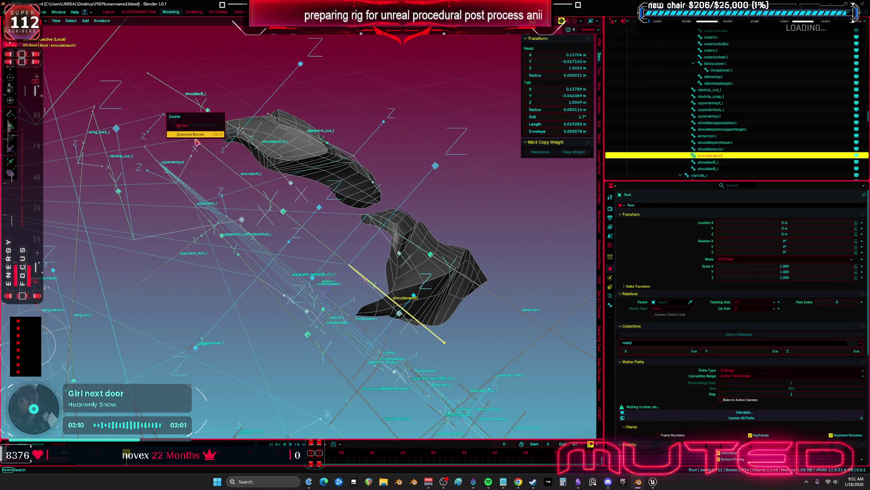
click(192, 127)
click(172, 120)
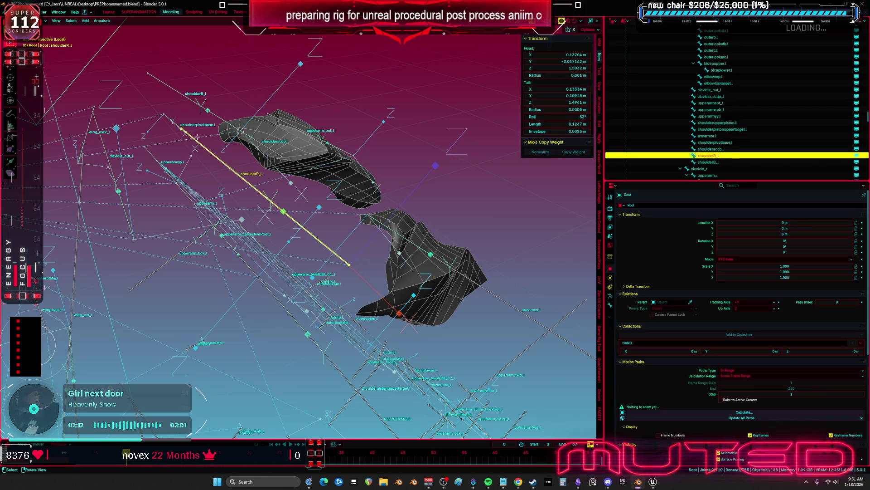
click(172, 119)
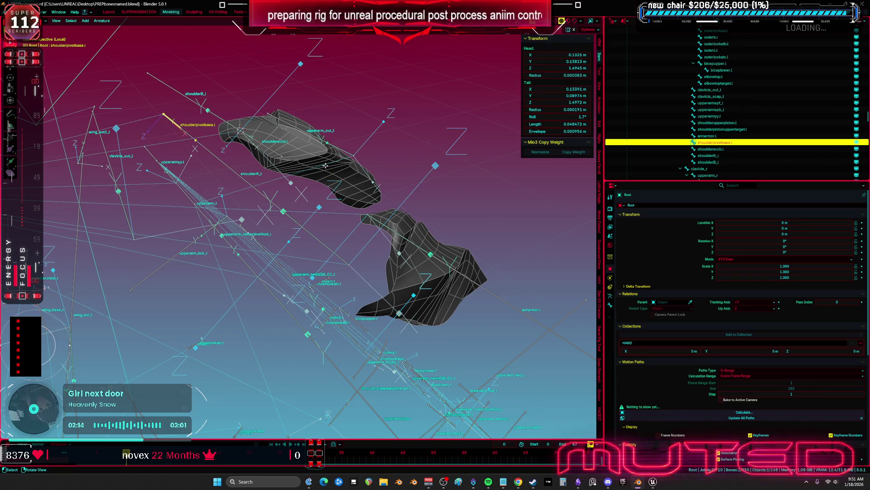
Delete the shoulderaccb_l bone and switch the armature back to Pose Mode
click(241, 173)
mouse_move(241, 173)
mouse_down()
mouse_move(270, 214)
mouse_move(257, 191)
mouse_up()
click(219, 133)
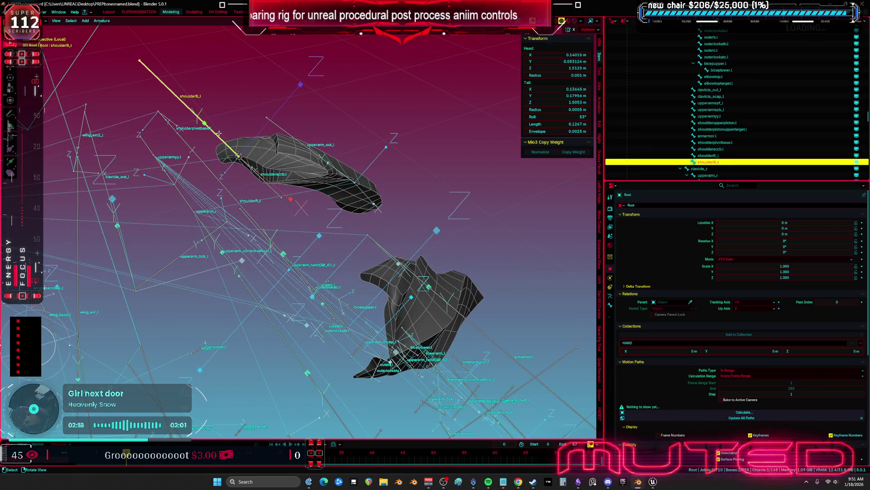
click(267, 185)
click(268, 185)
drag(269, 187, 360, 216)
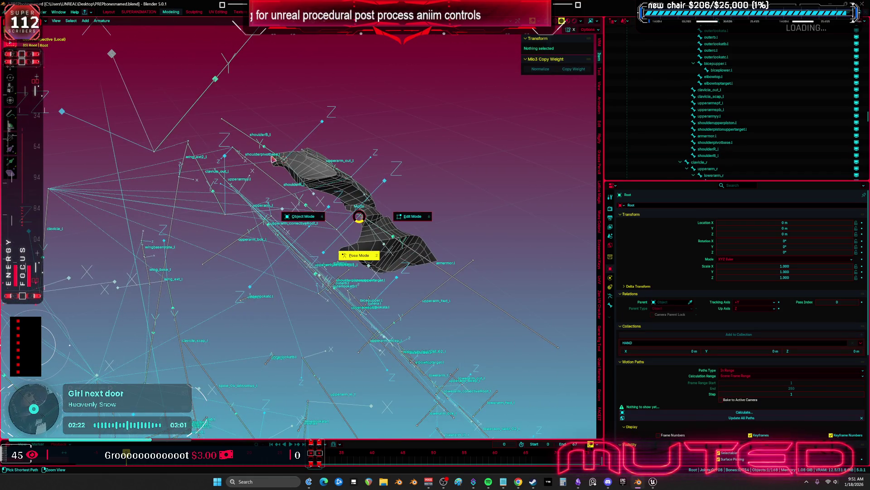
click(359, 256)
mouse_move(359, 255)
mouse_down()
mouse_move(313, 152)
mouse_move(315, 181)
mouse_move(340, 180)
mouse_move(317, 181)
mouse_up()
Weight-paint shoulderB_l onto the shoulder piece mesh, then switch to front view and Object Mode
click(277, 190)
key(ctrl+Tab)
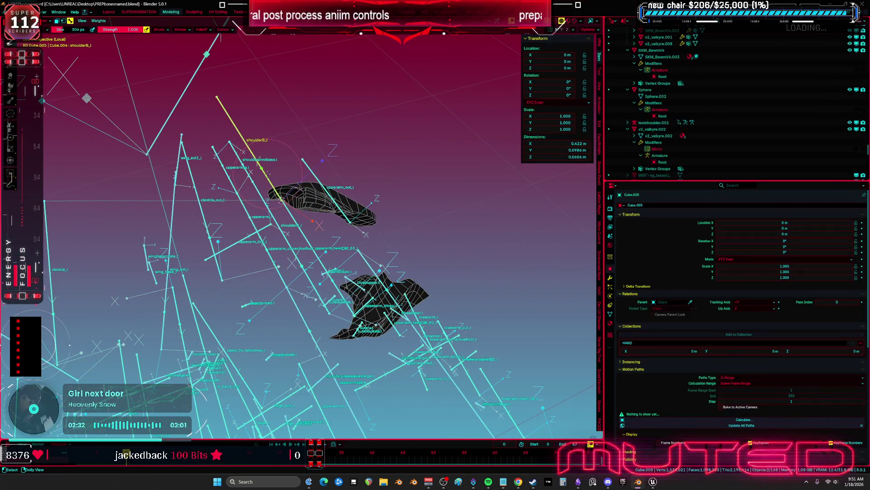
mouse_move(266, 184)
mouse_down()
mouse_move(320, 188)
mouse_move(290, 231)
mouse_move(326, 297)
mouse_move(365, 283)
mouse_move(410, 289)
mouse_up()
ctrl+click(286, 277)
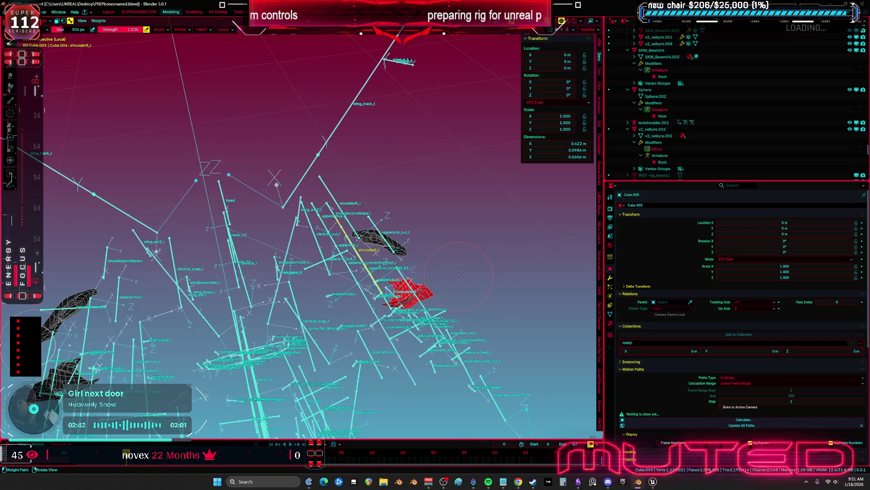
key(KP_1)
key(ctrl+Tab)
click(49, 227)
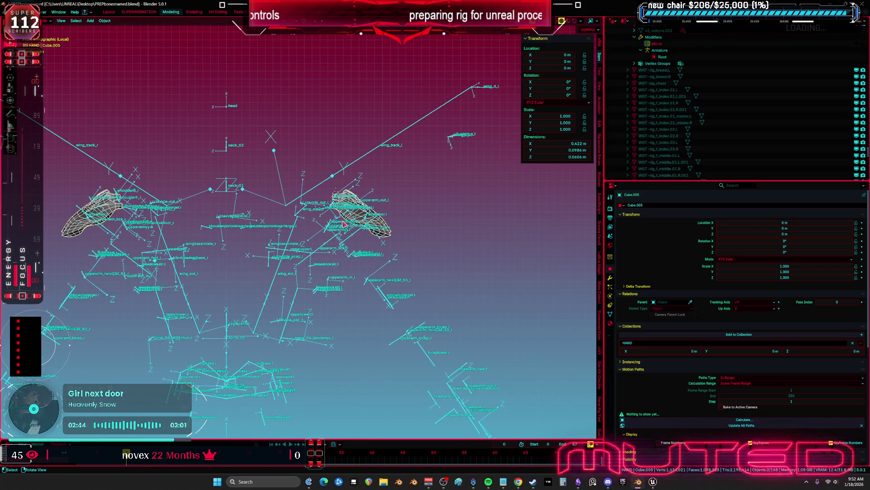
Export the Root armature as TESST.fbx
click(359, 233)
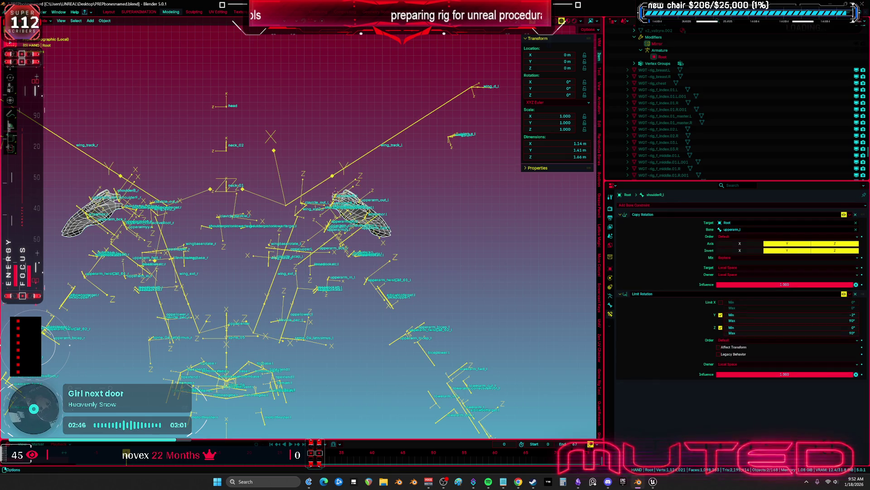
click(16, 12)
mouse_move(54, 111)
click(112, 165)
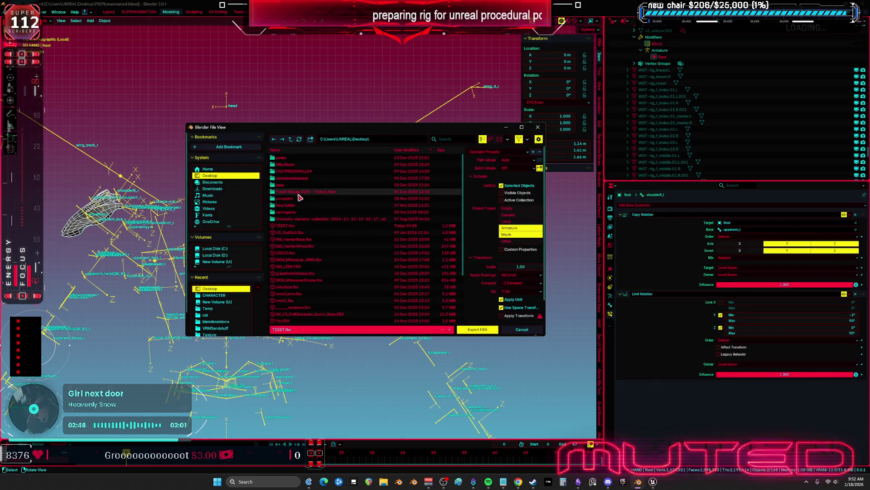
click(477, 335)
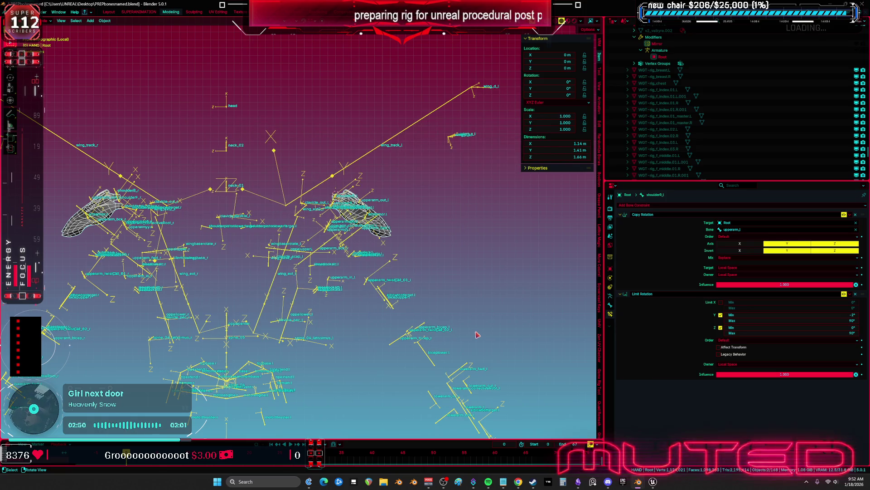
Save PREPbonesnamed.blend and bring Unreal Engine's Control Rig editor forward
scroll(391, 235, up, 3)
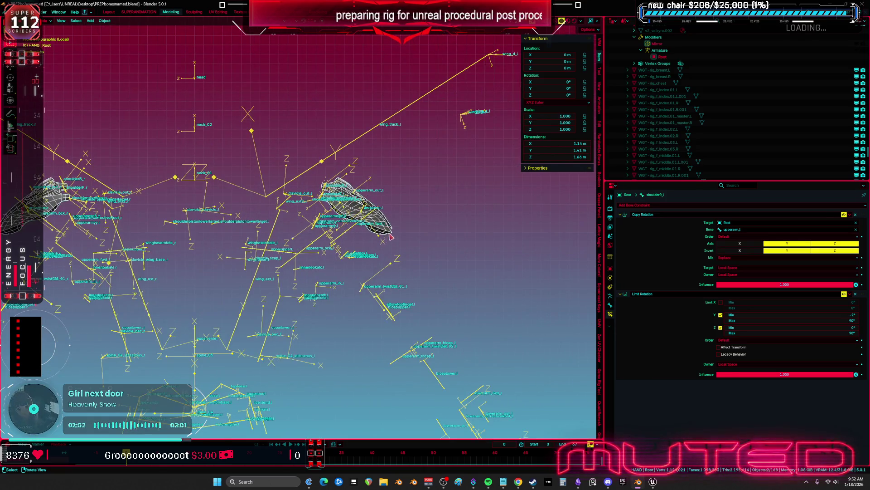
key(ctrl+s)
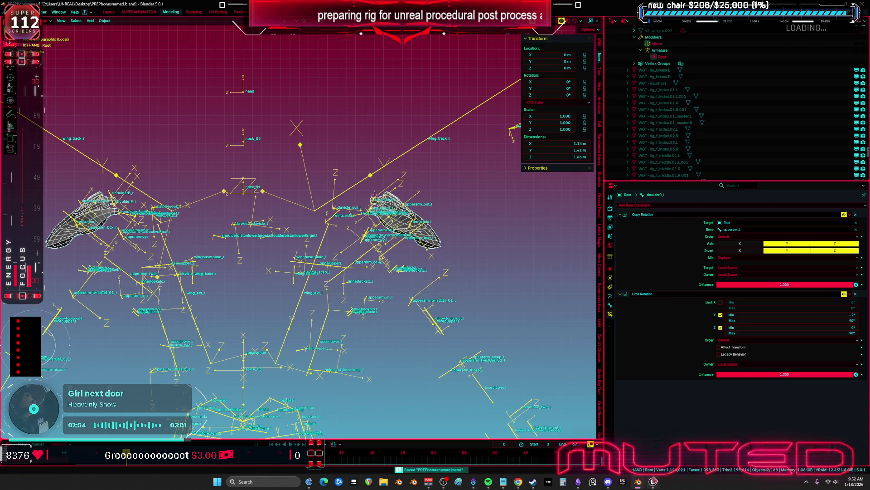
click(653, 482)
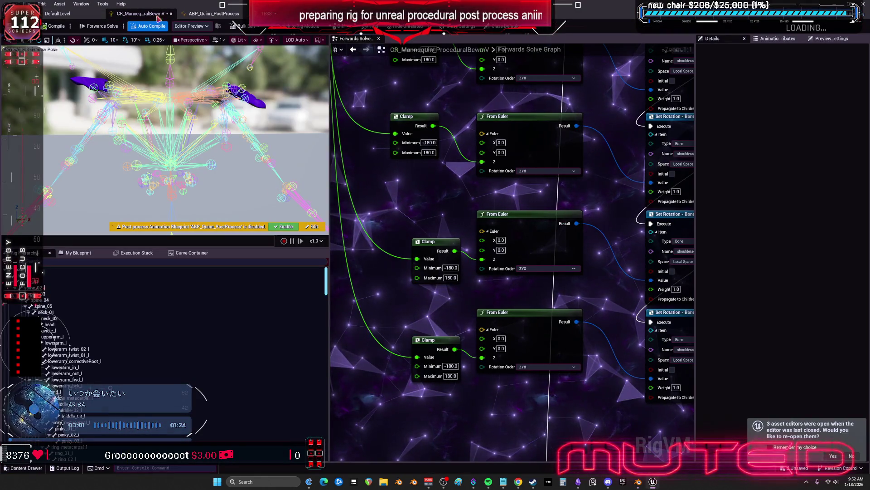
Close the Control Rig and animation blueprint editors and reimport the TESST skeletal mesh
click(172, 15)
click(172, 15)
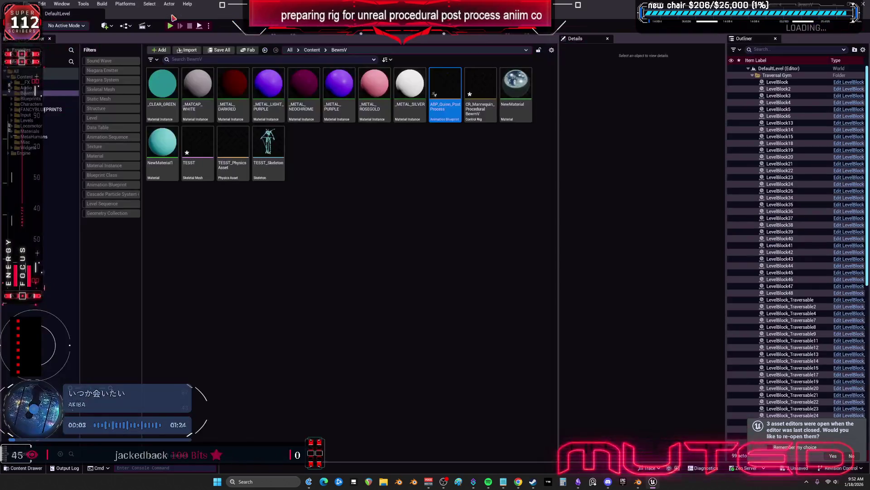
click(202, 142)
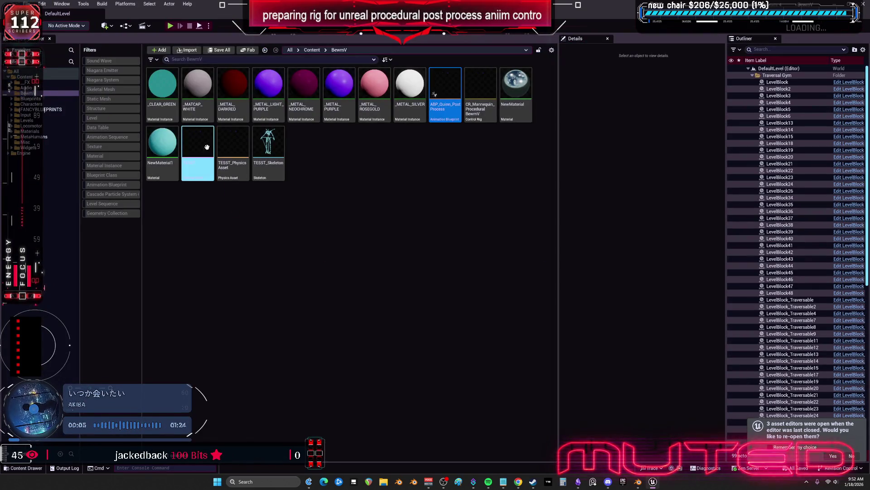
right_click(206, 143)
mouse_move(231, 171)
click(231, 216)
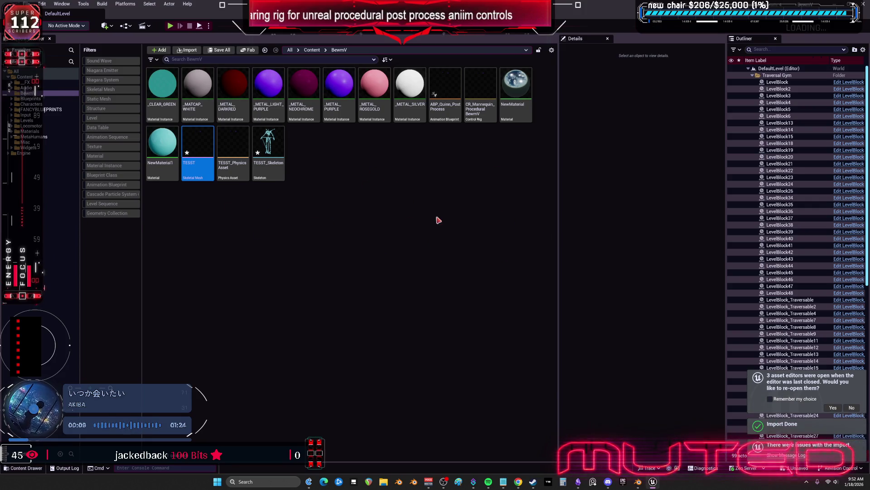
Inspect TESST's new shoulder bones, then reopen the CR_Mannequin_ProceduralBewmV Control Rig
double_click(204, 144)
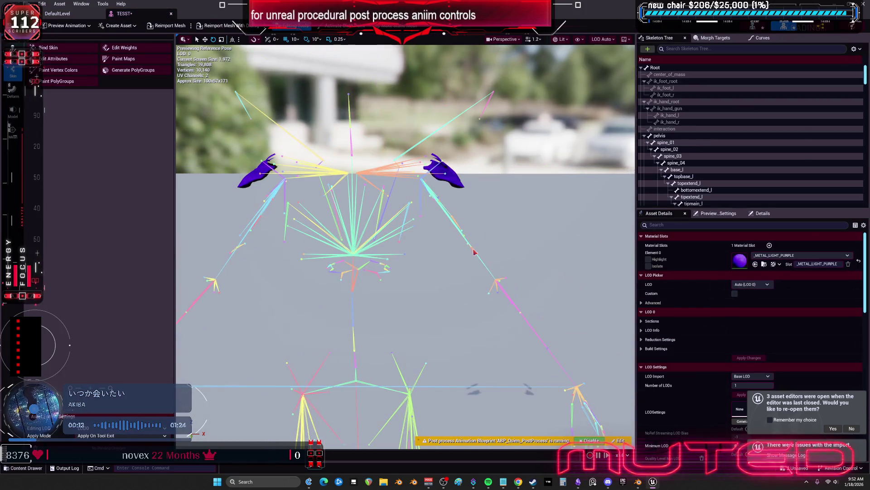
click(485, 267)
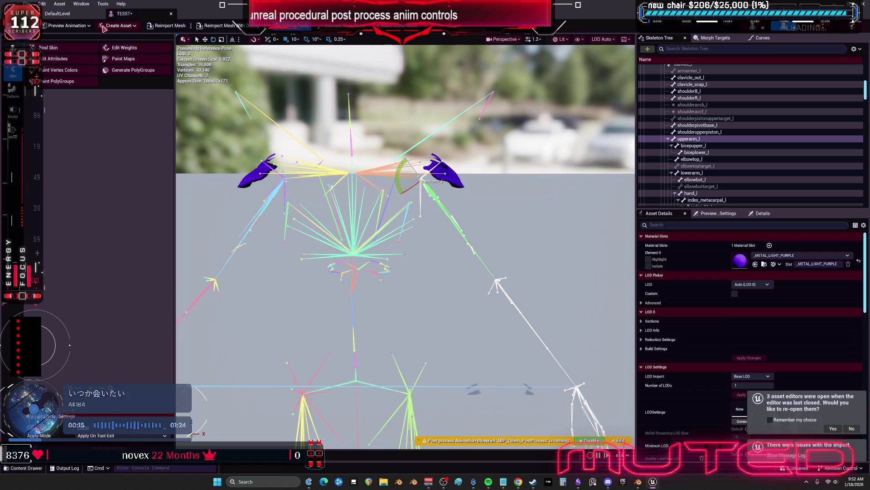
click(68, 18)
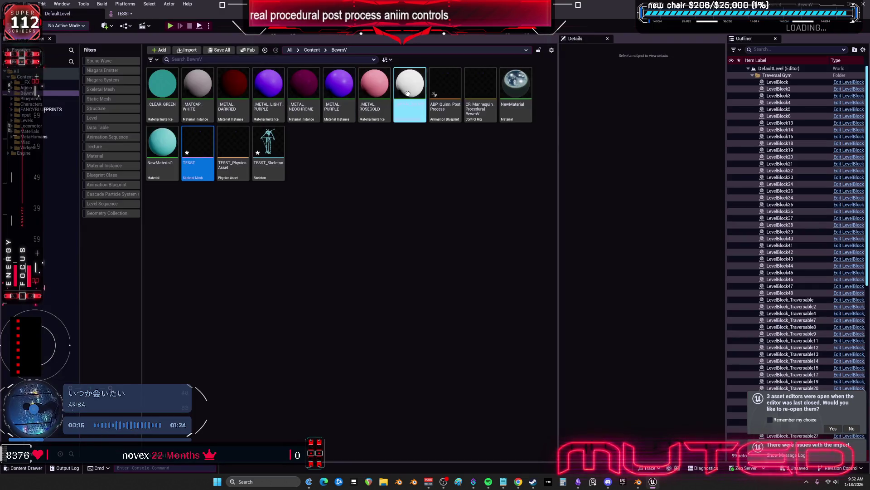
click(478, 90)
double_click(478, 91)
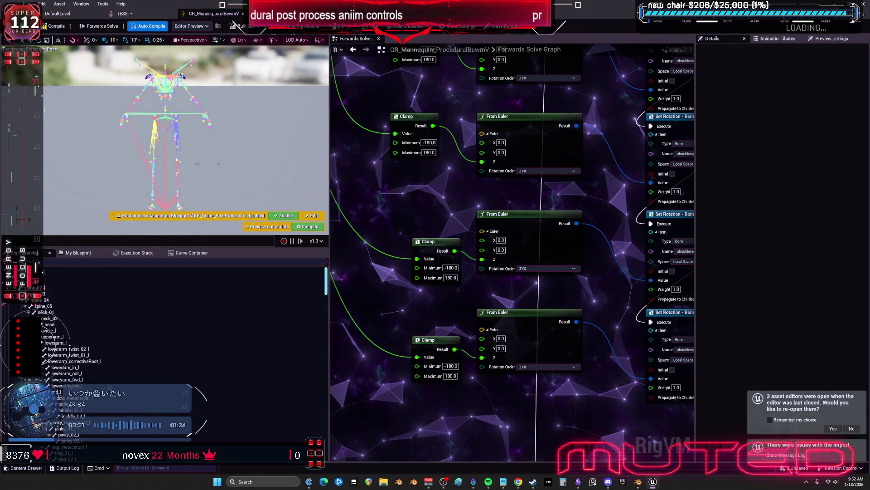
Frame the skeleton in the preview and recompile the Control Rig
mouse_move(234, 138)
mouse_down()
mouse_move(181, 141)
mouse_move(236, 140)
mouse_up()
click(293, 150)
drag(297, 174, 322, 191)
click(53, 30)
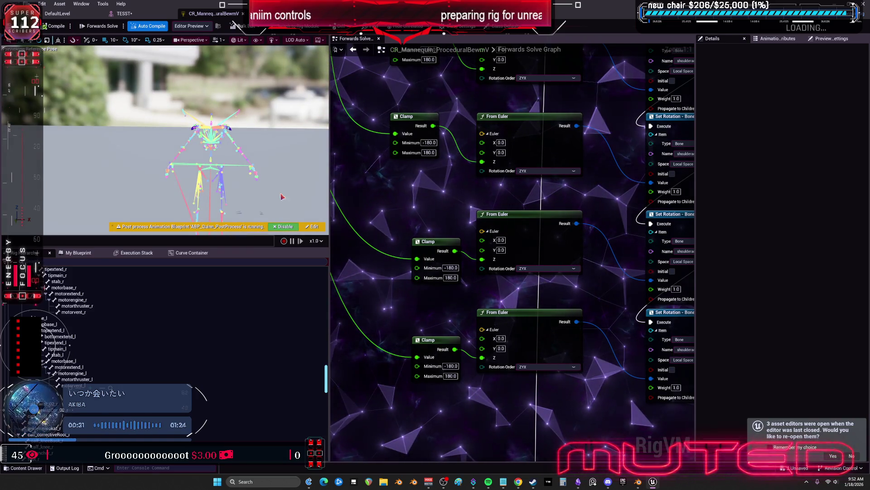
Delete the whole rig hierarchy and import it again from the TESST mesh
click(151, 315)
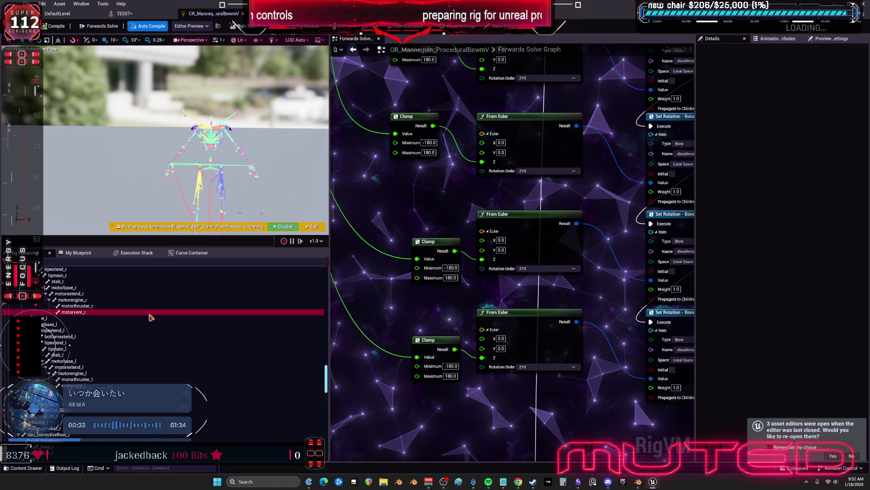
key(ctrl+a)
key(Delete)
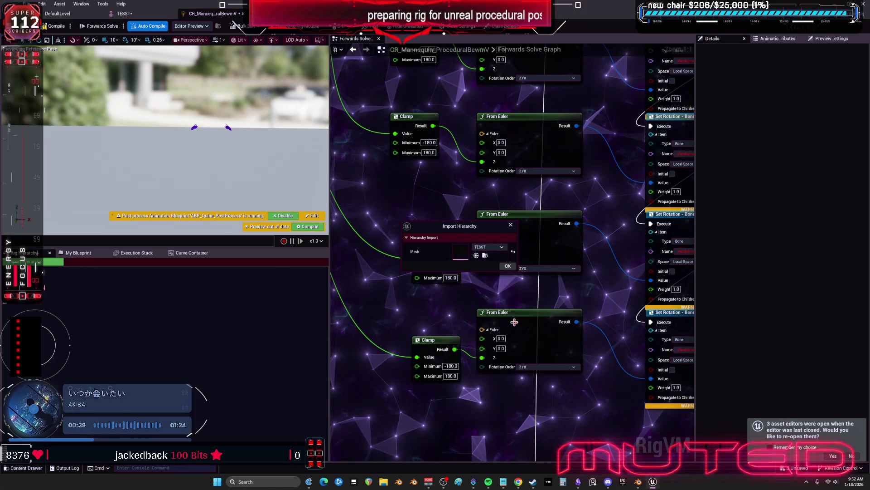
click(507, 266)
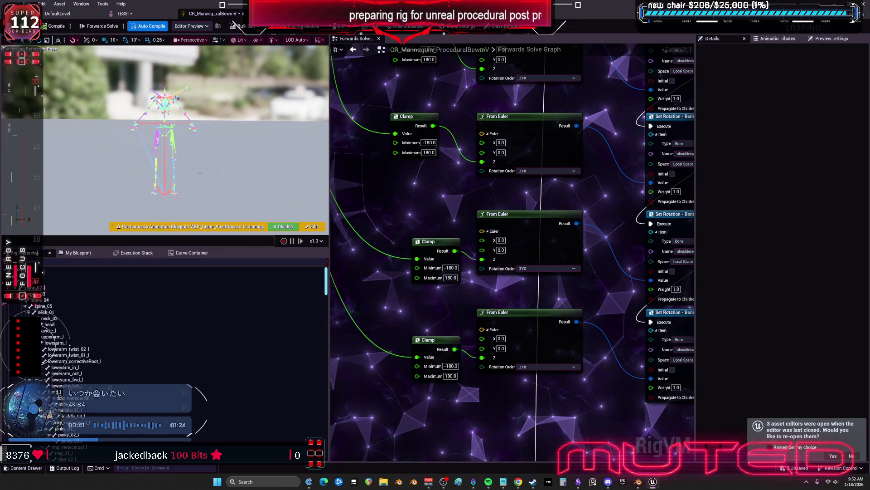
mouse_move(79, 69)
mouse_down()
mouse_move(75, 57)
mouse_move(81, 64)
mouse_up()
drag(258, 172, 262, 175)
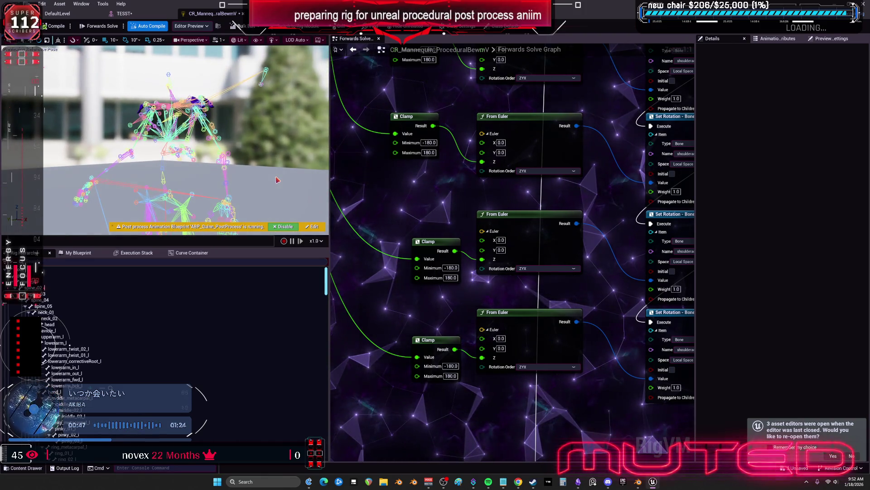
scroll(531, 218, down, 2)
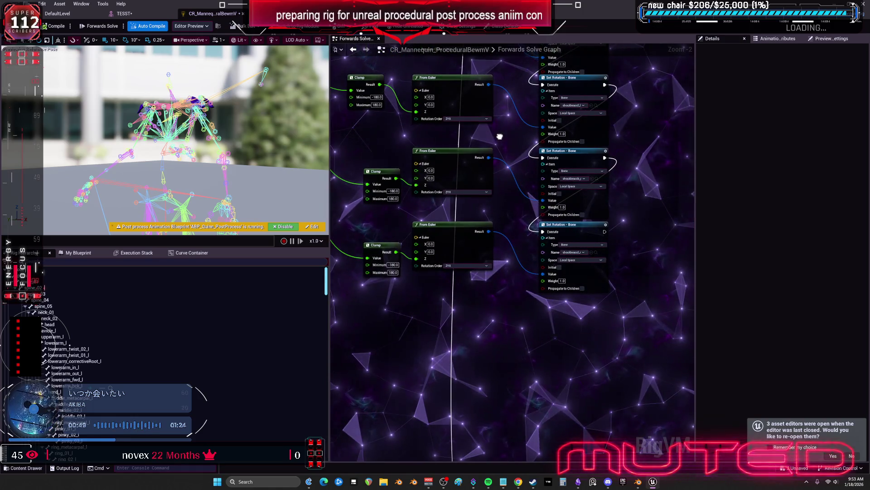
Set the second Set Rotation node's bone to shoulderB_r, then switch back to Blender
click(583, 179)
text(should)
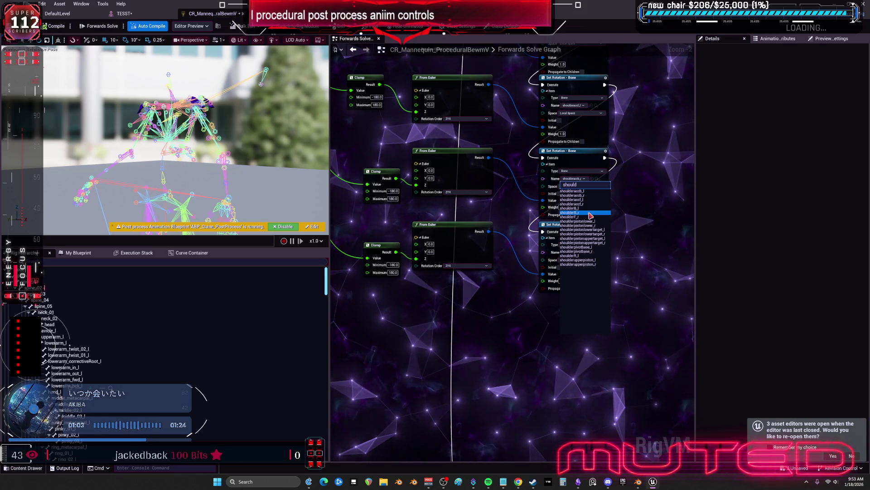
click(591, 216)
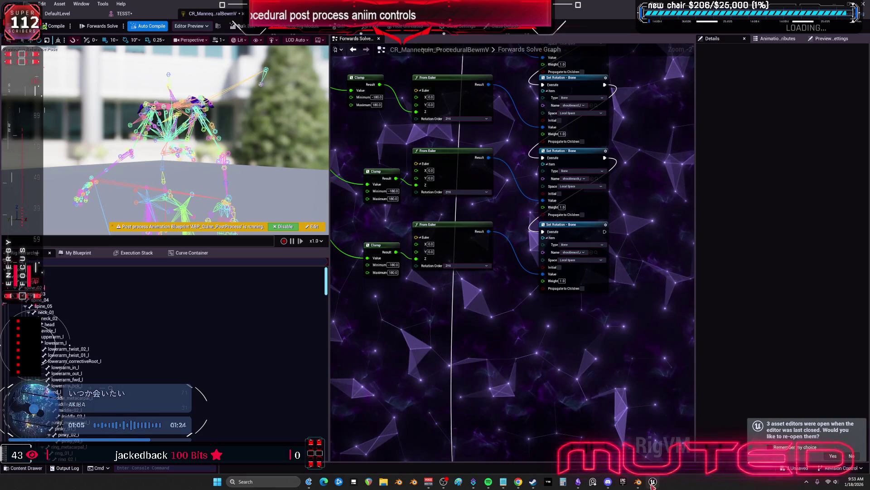
key(alt+Tab)
click(362, 235)
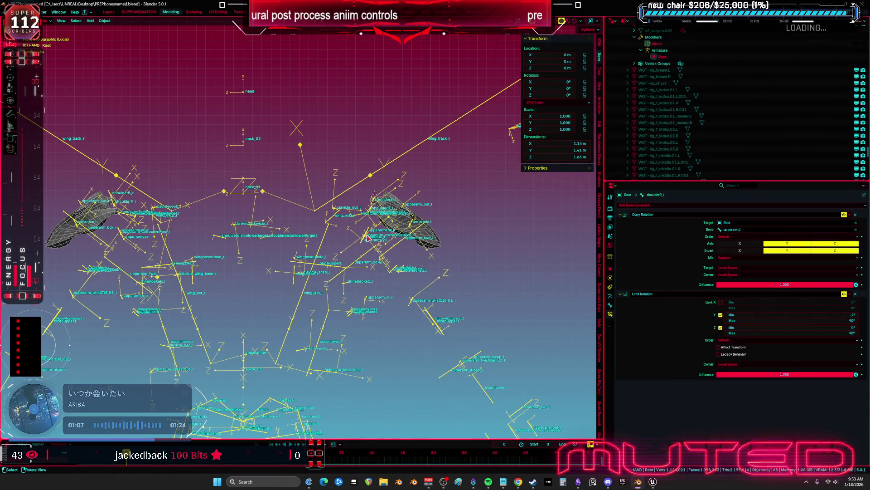
In Edit Mode, rename the shoulderR_l bone to shoulderF_l
key(Tab)
drag(364, 236, 376, 262)
click(370, 195)
mouse_move(369, 195)
mouse_down()
mouse_move(424, 199)
mouse_move(461, 148)
mouse_move(493, 161)
mouse_move(412, 145)
mouse_up()
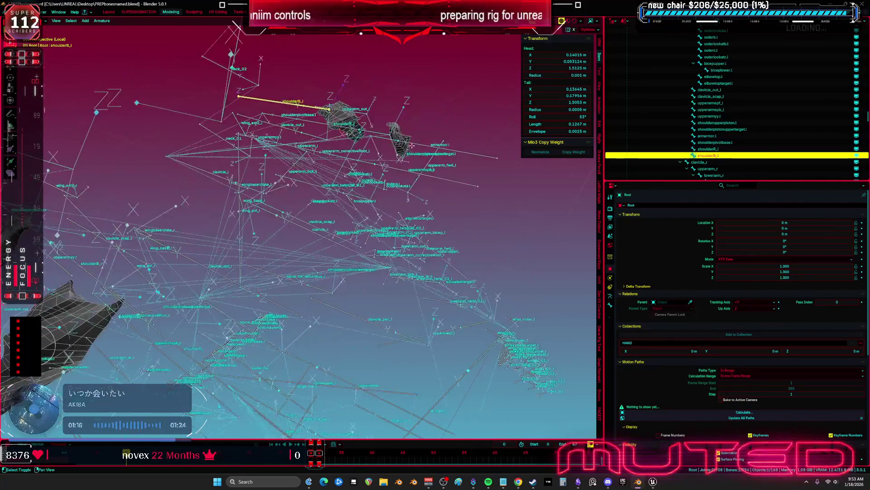
click(378, 132)
key(F2)
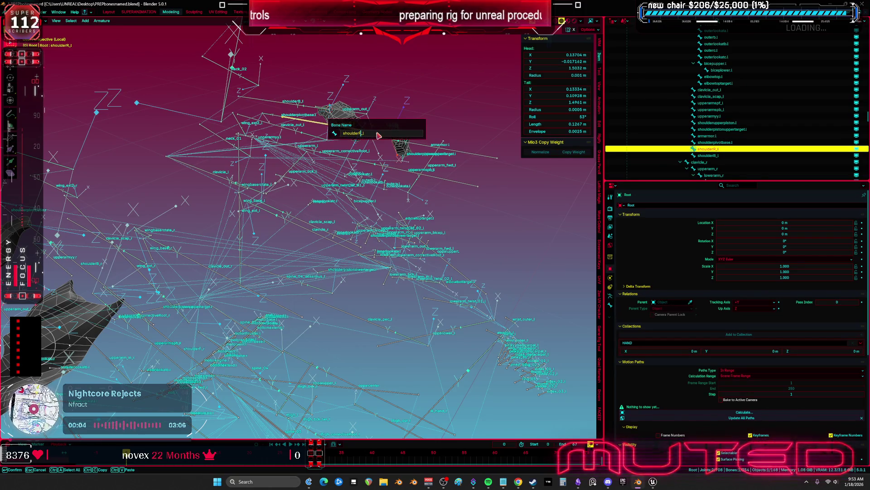
key(Return)
mouse_move(379, 135)
mouse_down()
mouse_move(285, 200)
mouse_move(248, 137)
mouse_move(226, 161)
mouse_move(351, 243)
mouse_move(343, 231)
mouse_move(390, 194)
mouse_up()
Export the Cube.005 mesh and rig as TESST.fbx and return to Unreal Engine
key(ctrl+Tab)
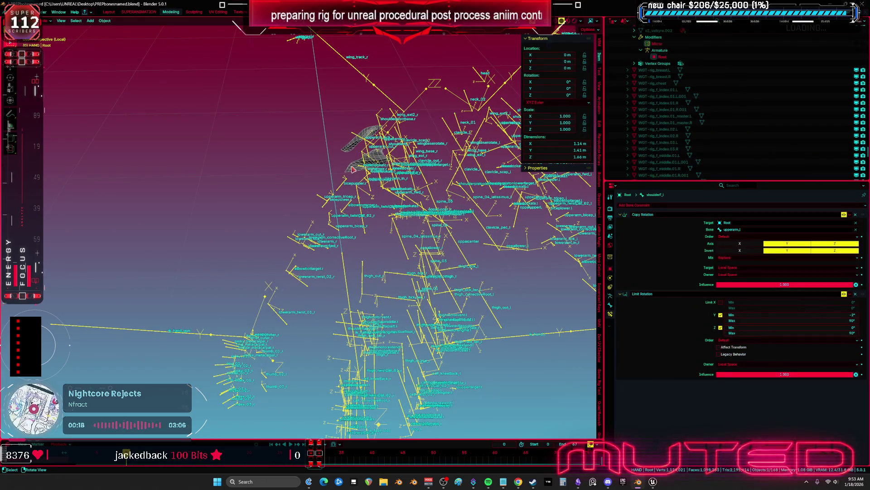
shift+click(353, 169)
click(10, 12)
mouse_move(45, 112)
click(117, 165)
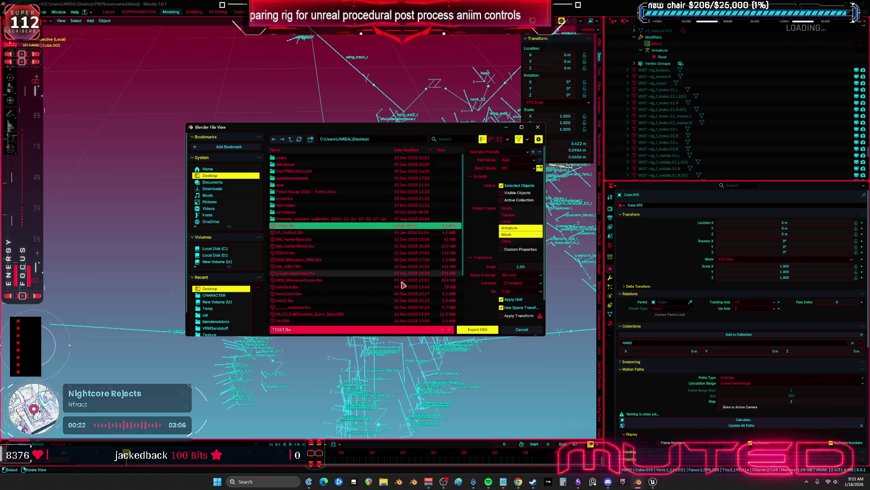
click(487, 331)
mouse_move(485, 332)
mouse_down()
mouse_move(465, 278)
mouse_move(472, 274)
mouse_up()
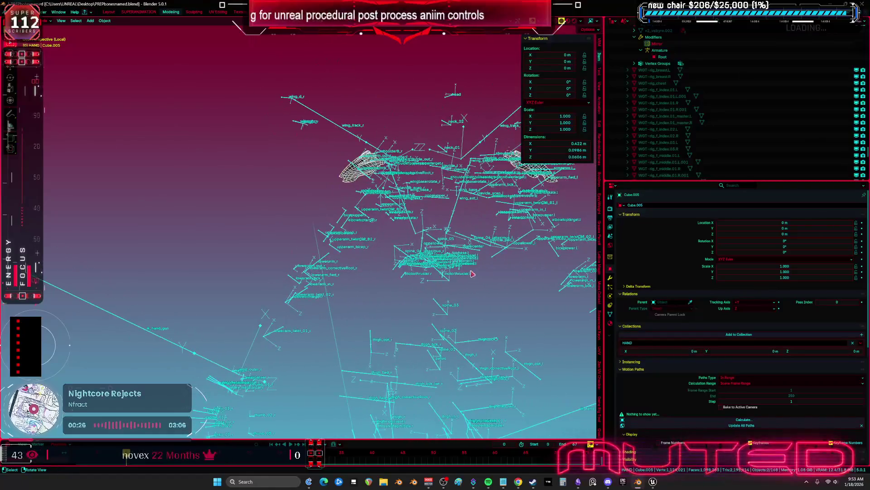
key(alt+Tab)
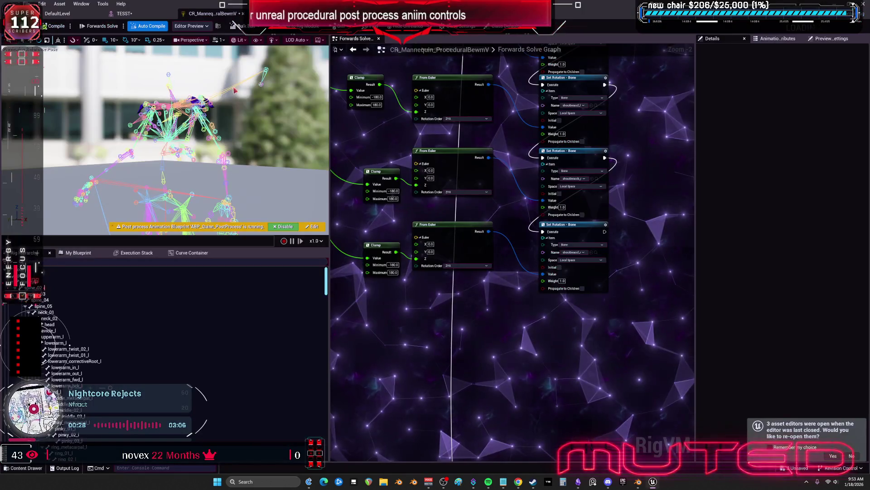
Save all modified assets from the main level editor
click(59, 14)
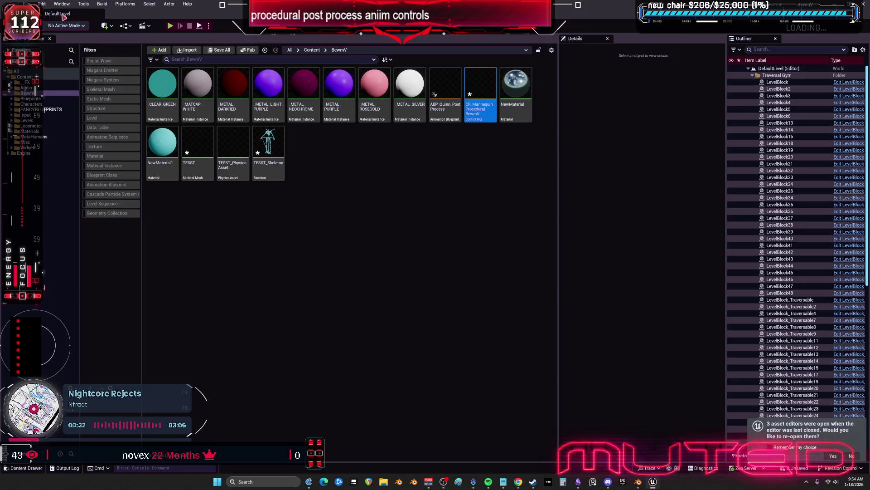
click(28, 3)
click(68, 95)
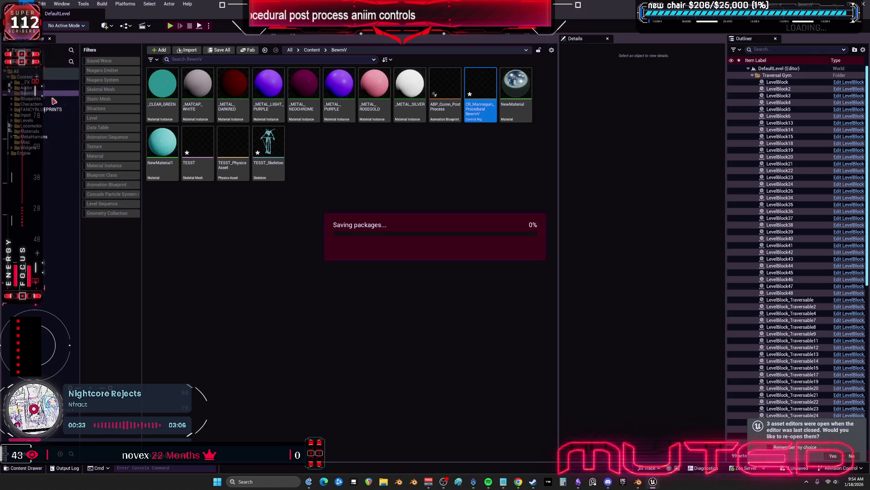
Reimport TESST from the updated FBX and reopen the mannequin Control Rig
right_click(205, 142)
click(245, 214)
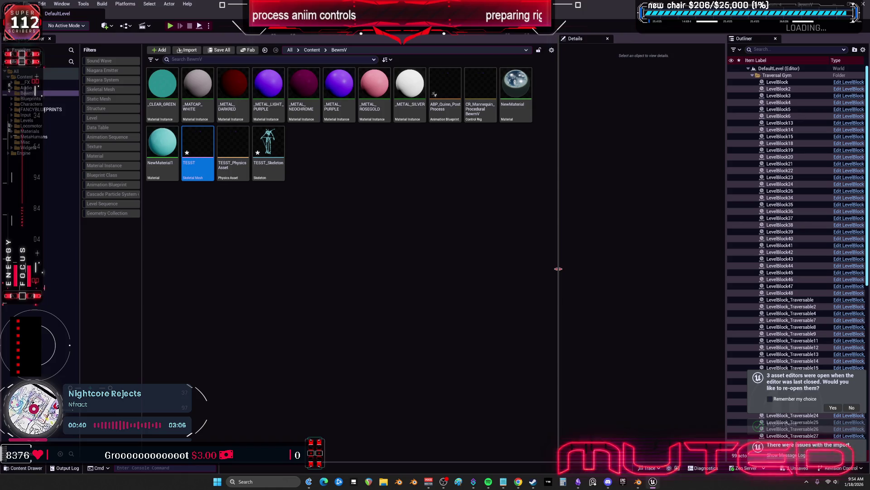
mouse_move(197, 141)
double_click(486, 114)
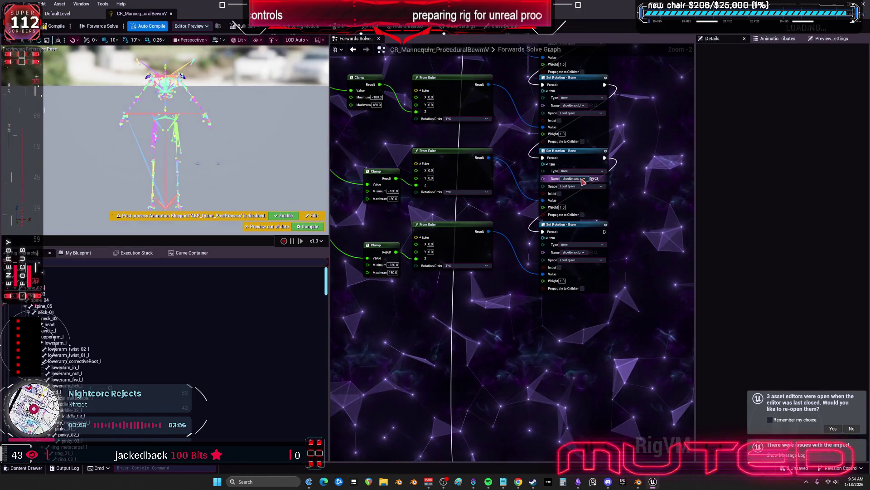
Set the first Set Rotation node to shoulderB_l and the second to shoulderR_l
right_click(584, 190)
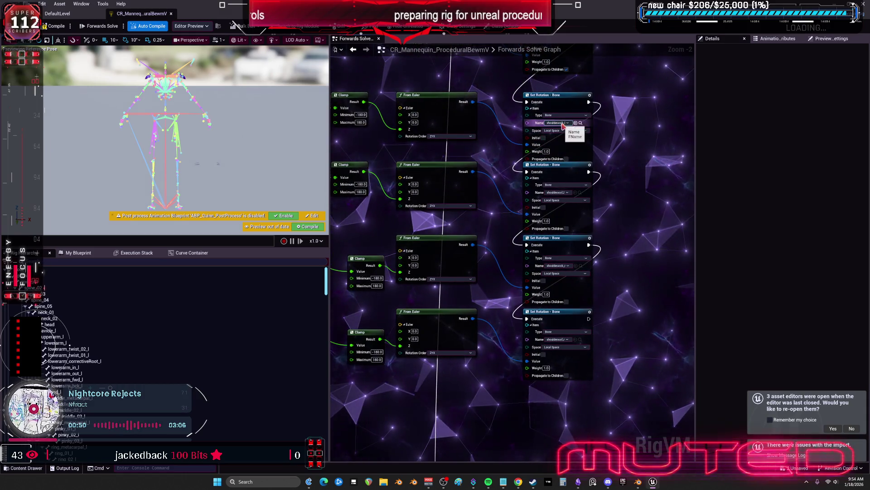
click(563, 123)
text(shoulder)
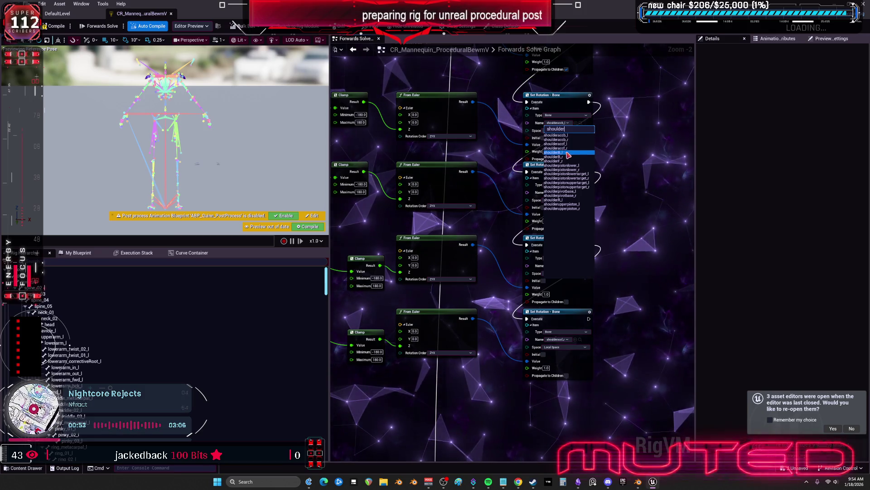
click(568, 155)
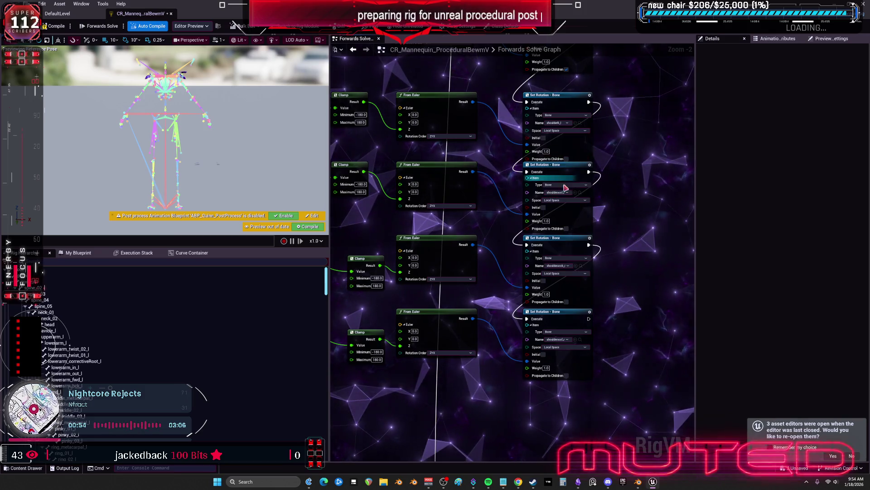
click(558, 193)
text(shoulder)
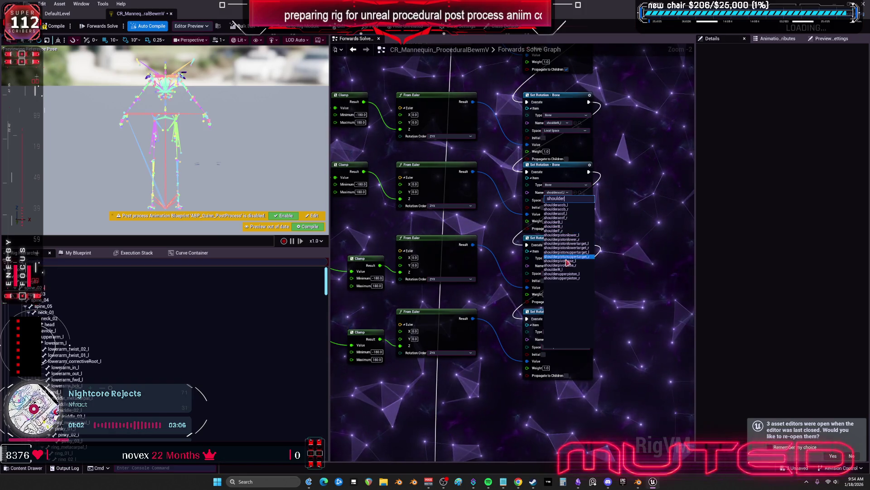
click(564, 270)
Assign shoulder bones to the third and fourth nodes (fourth shoulderB_l), compile, and open TESST
click(562, 270)
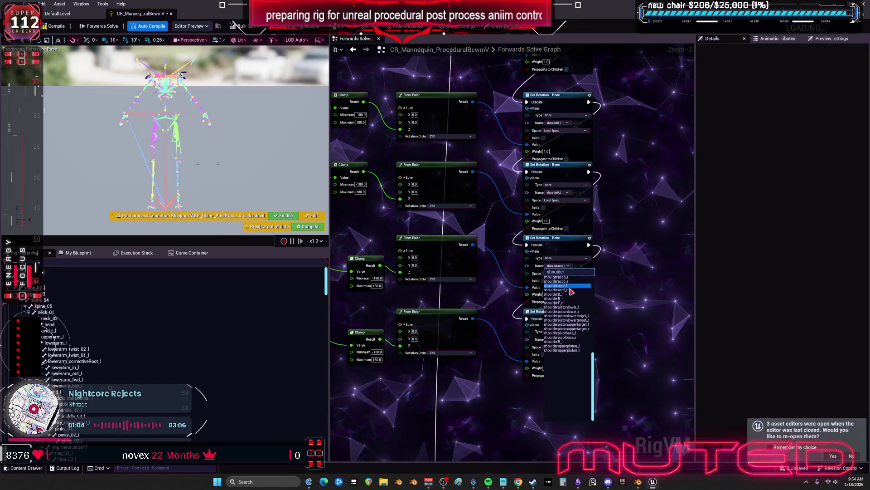
click(569, 303)
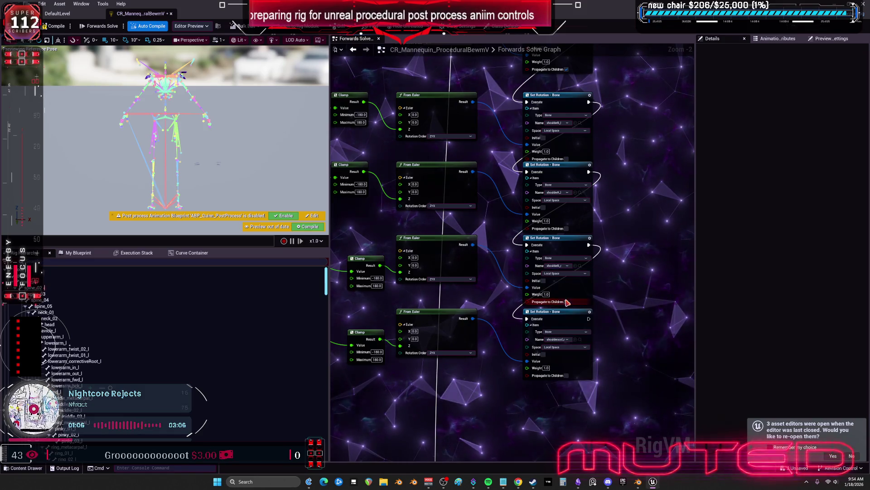
click(560, 339)
click(569, 370)
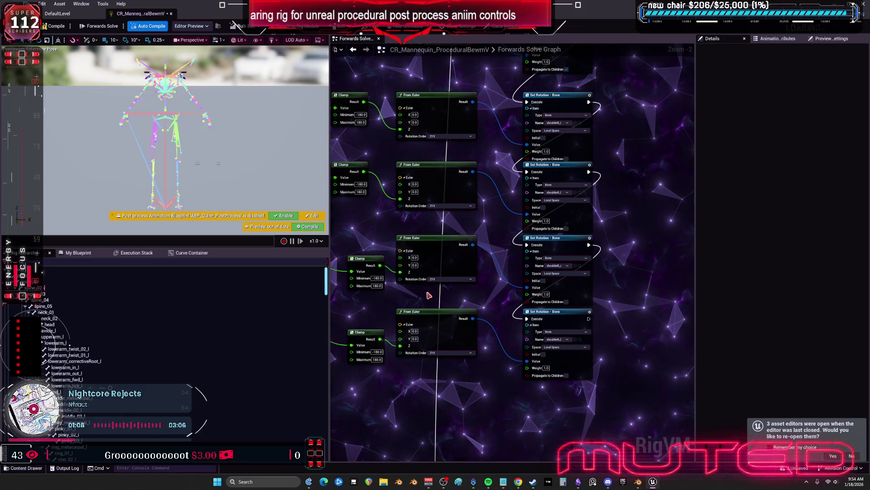
click(50, 28)
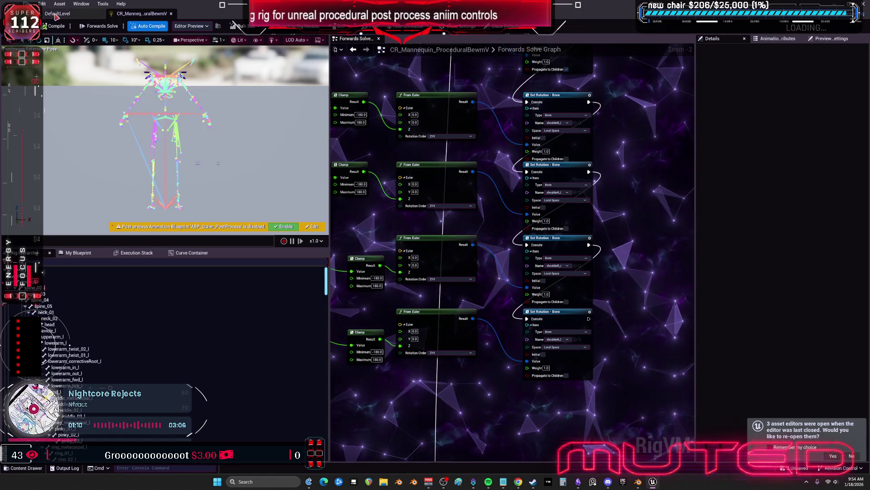
click(57, 14)
double_click(198, 144)
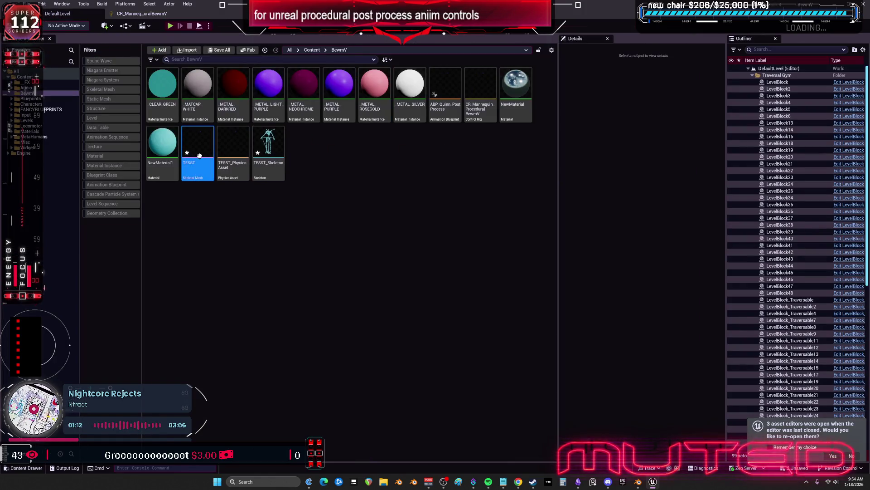
Zoom in and select the upperarm_l bone in the TESST skeleton to inspect it
scroll(478, 279, up, 5)
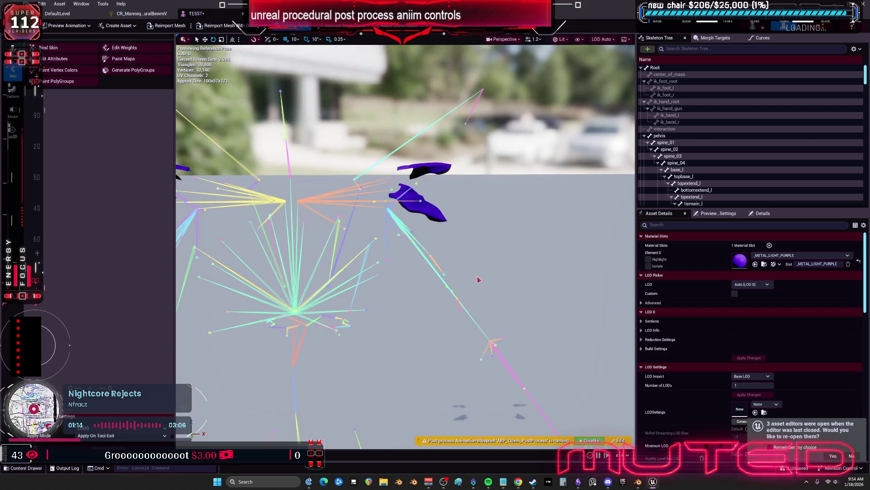
click(471, 316)
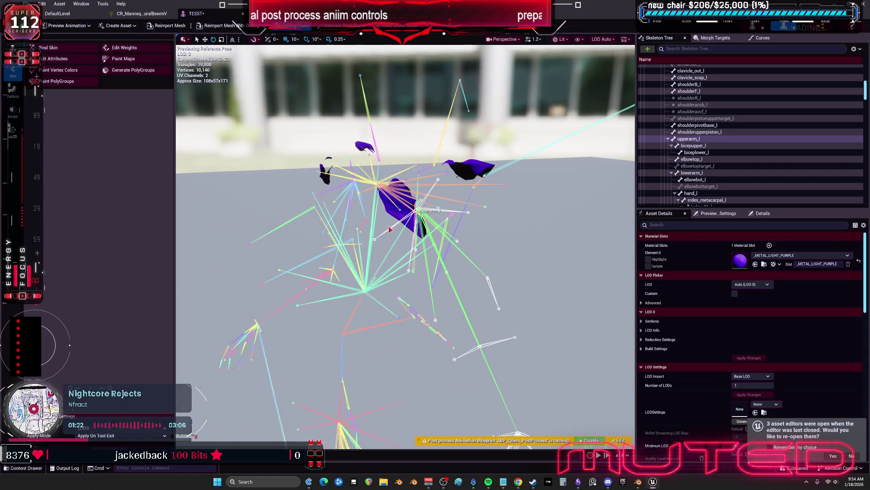
click(122, 16)
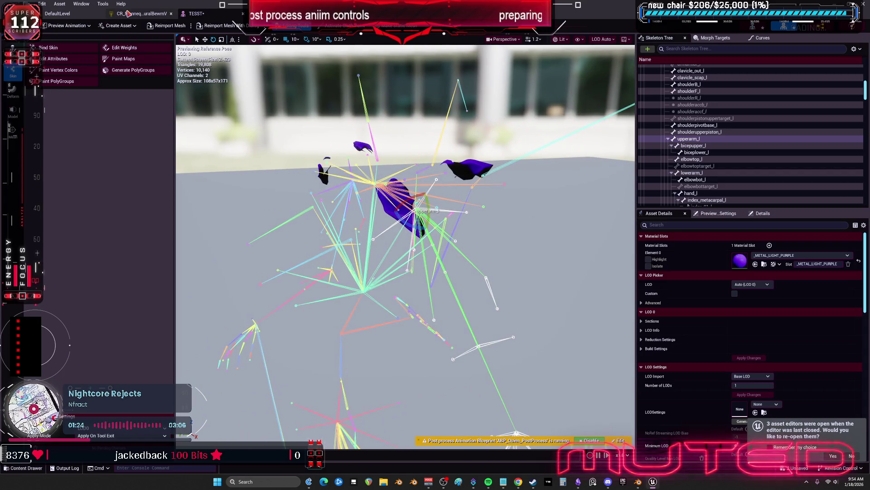
Delete the entire existing rig hierarchy in the Control Rig editor
click(97, 288)
key(ctrl+a)
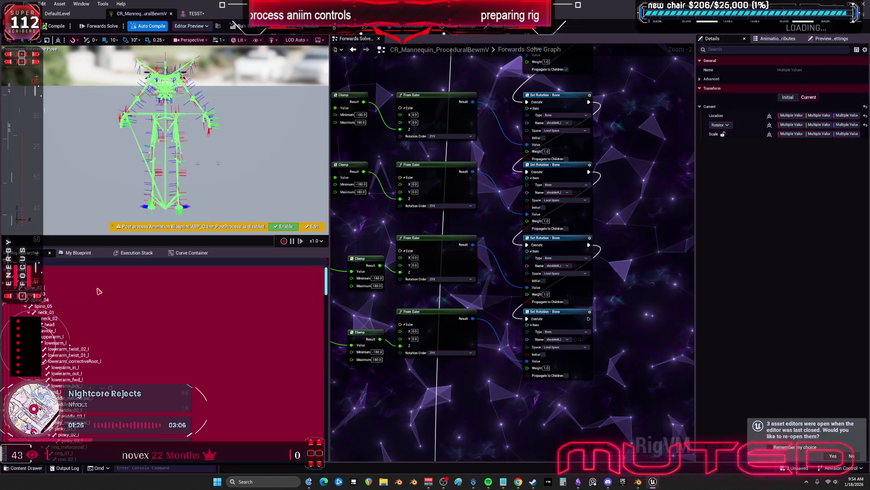
key(Delete)
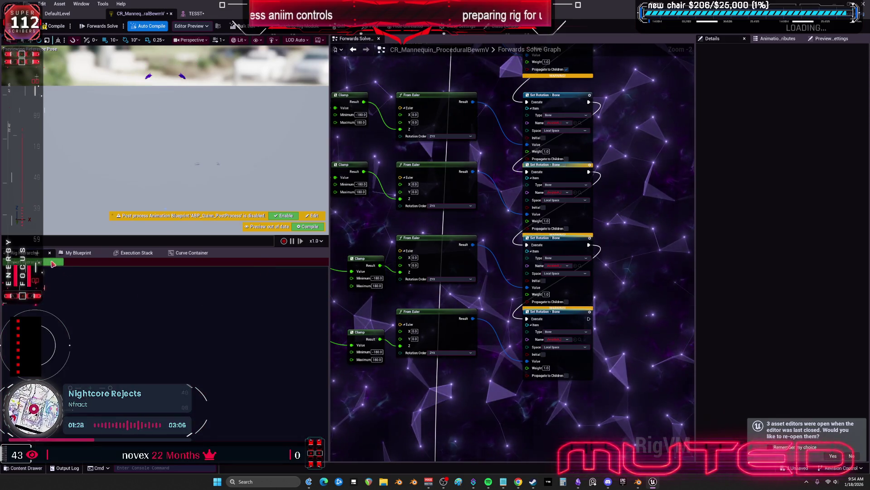
Import the bone hierarchy from the TESST mesh and recompile the Control Rig
right_click(219, 298)
click(490, 248)
text(TESST)
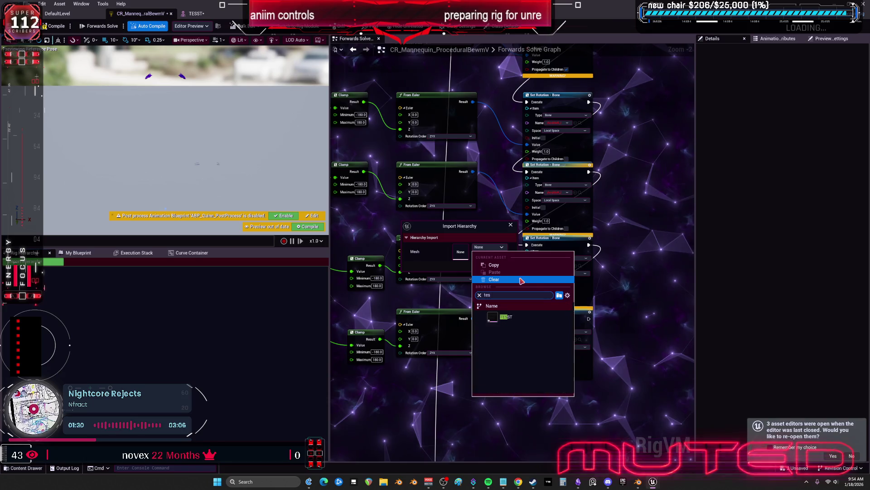
click(505, 317)
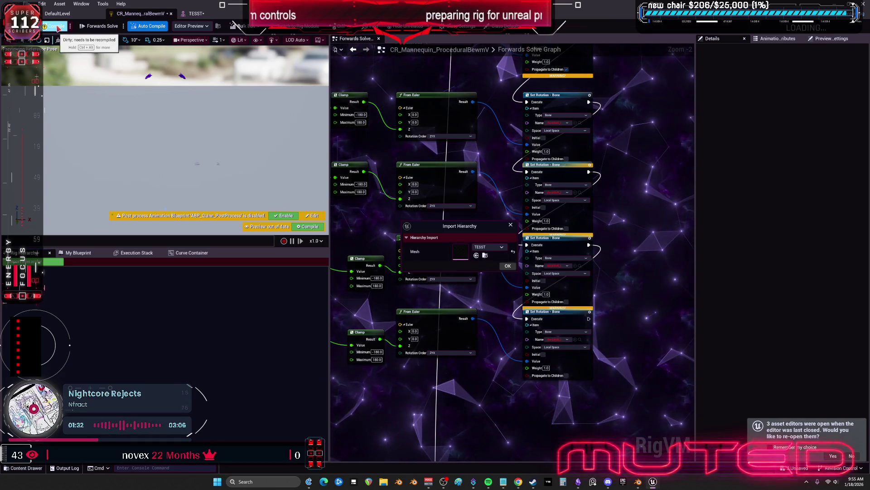
click(58, 27)
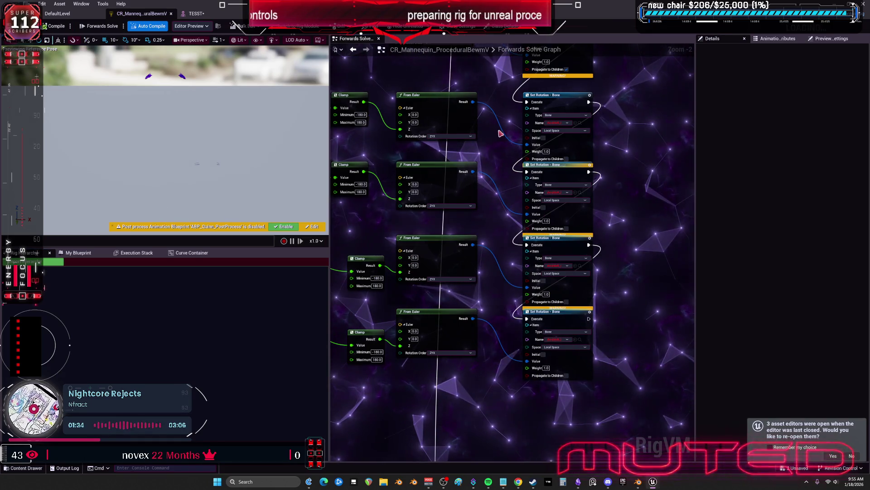
scroll(501, 133, down, 4)
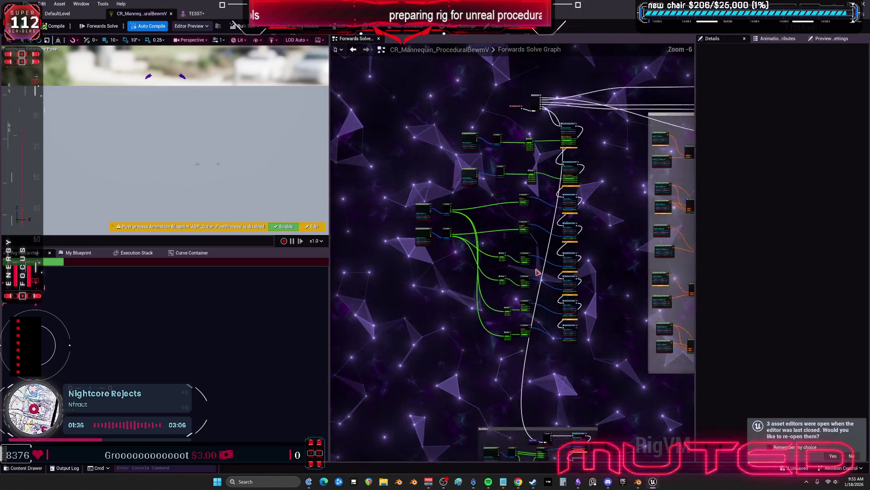
scroll(538, 272, up, 2)
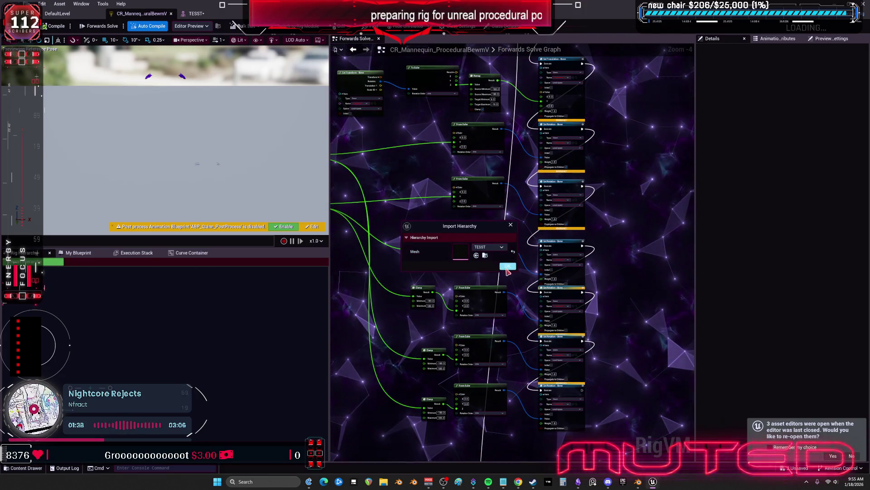
click(508, 267)
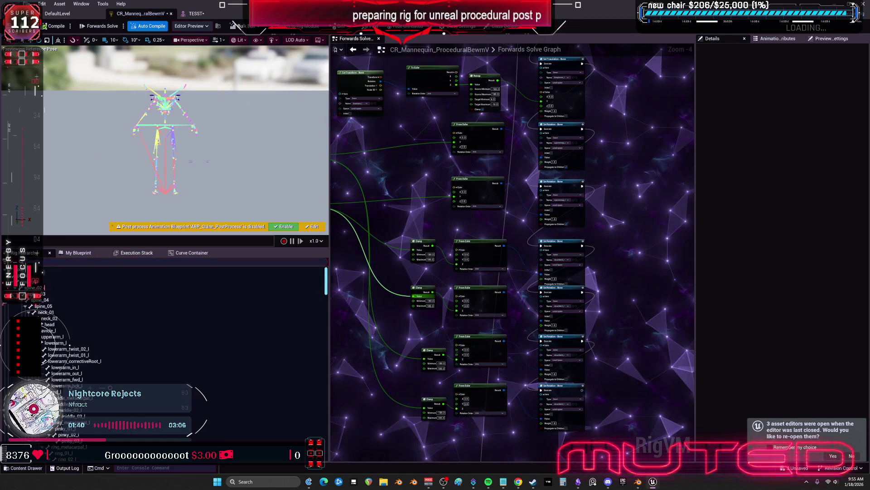
scroll(612, 259, up, 3)
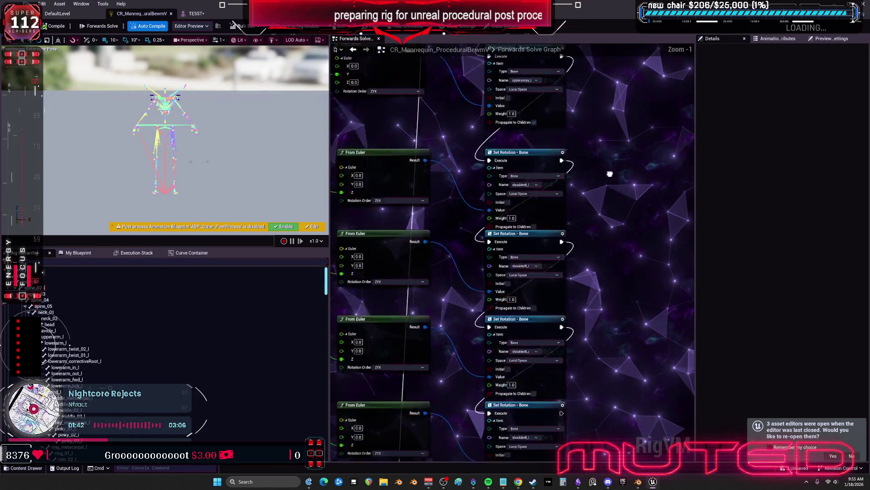
scroll(480, 195, down, 1)
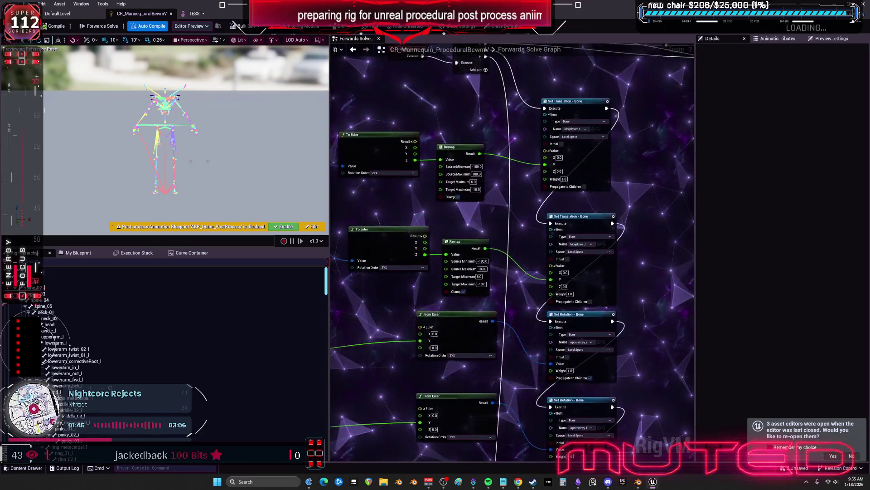
click(197, 14)
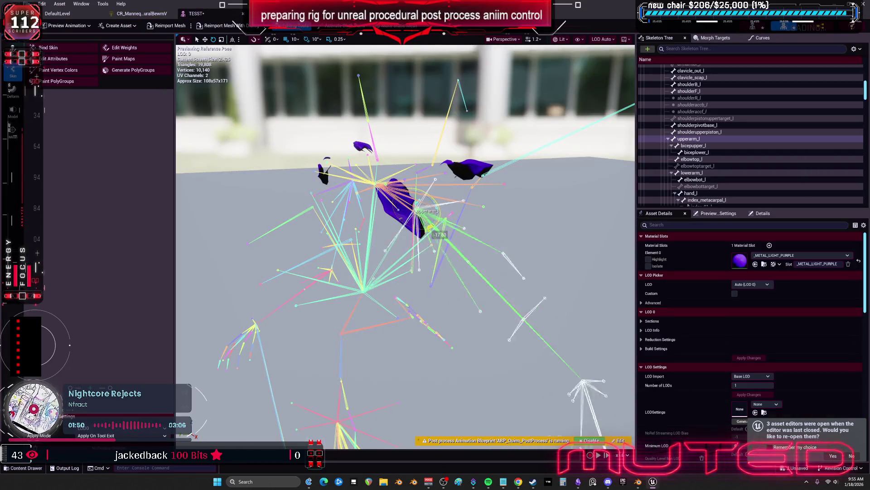
Save all modified assets from the Control Rig graph
click(141, 14)
key(ctrl+s)
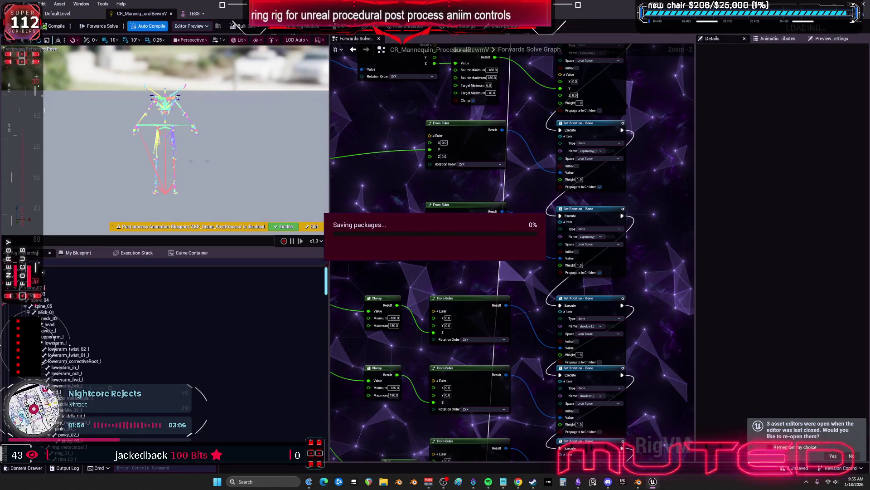
key(ctrl+b)
click(300, 194)
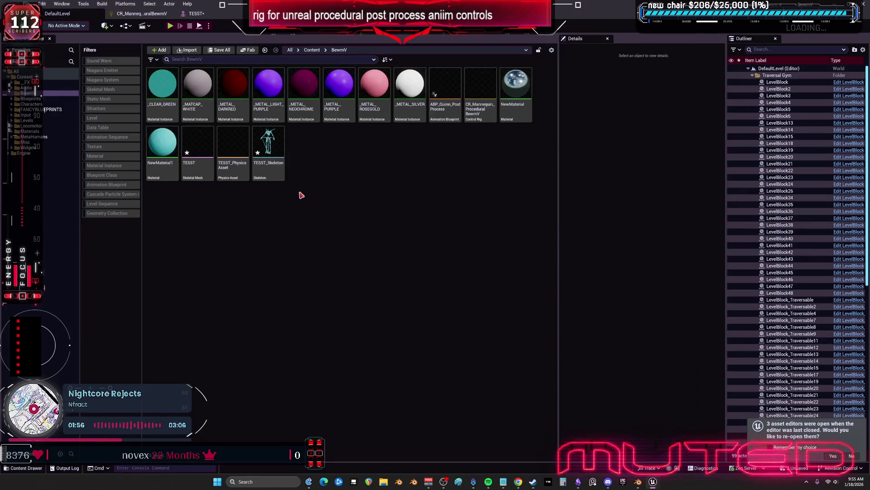
Open and recompile the ABP_Quinn_PostProcess animation blueprint
double_click(445, 89)
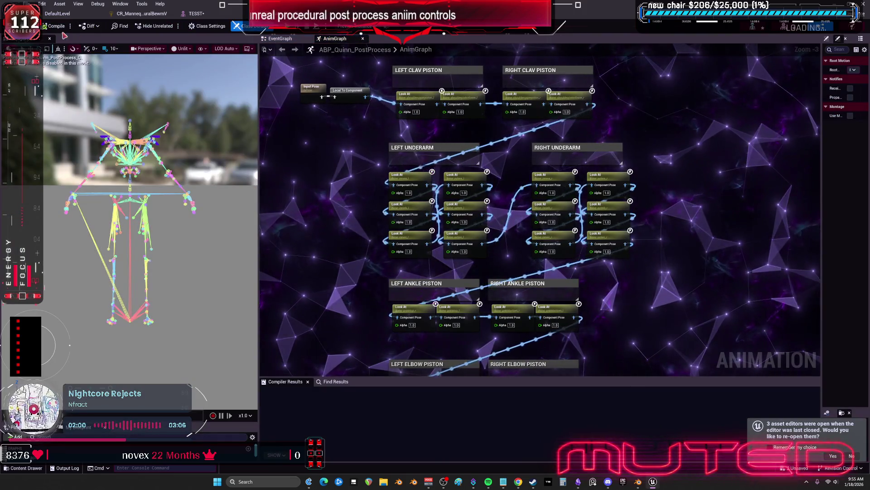
click(58, 28)
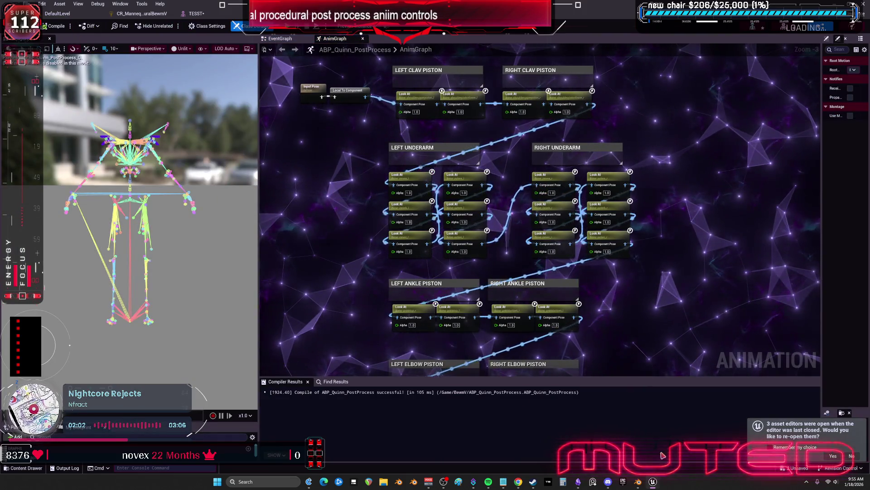
click(640, 484)
mouse_move(522, 205)
mouse_down()
mouse_move(372, 256)
mouse_move(333, 240)
mouse_up()
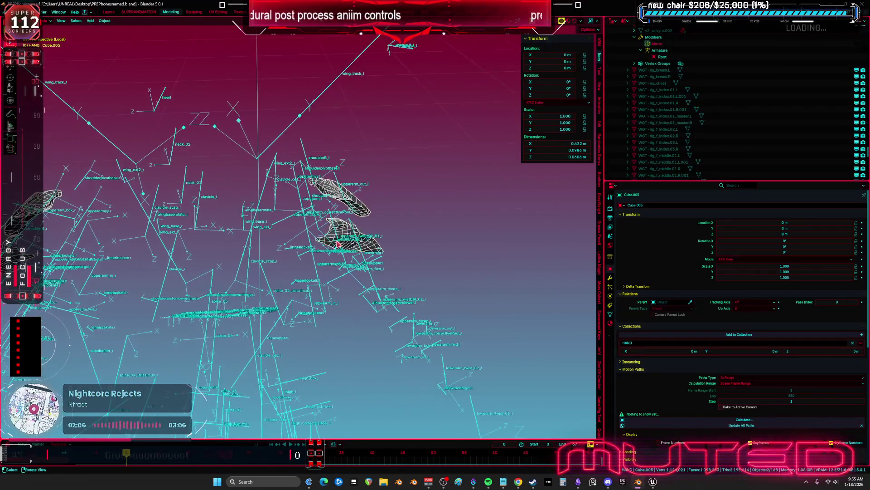
Select the hand mesh Cube.005 and review its shoulder vertex groups
click(378, 253)
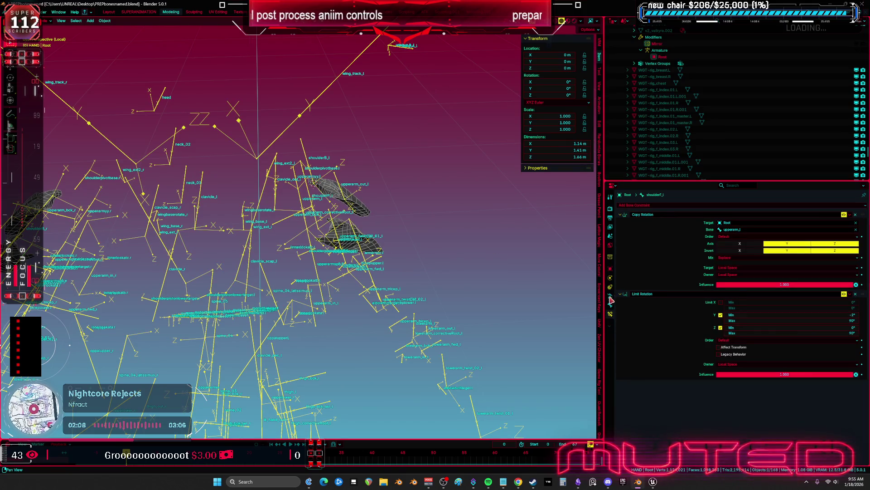
click(375, 247)
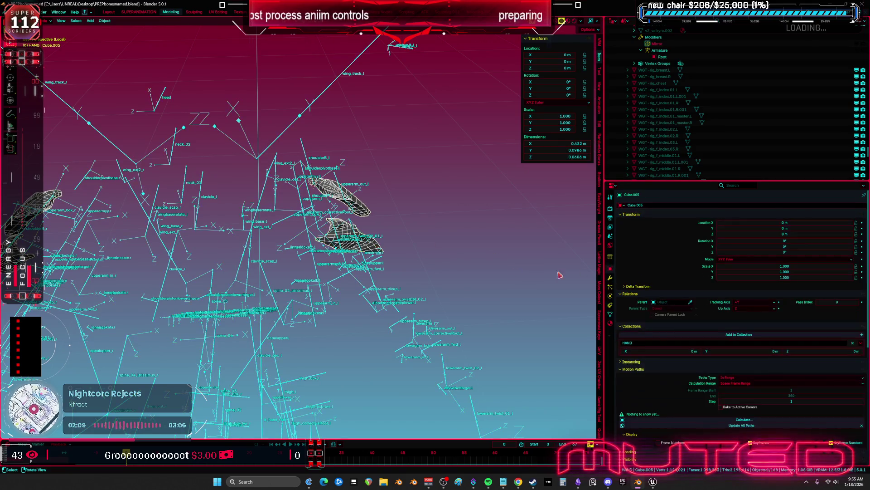
click(610, 314)
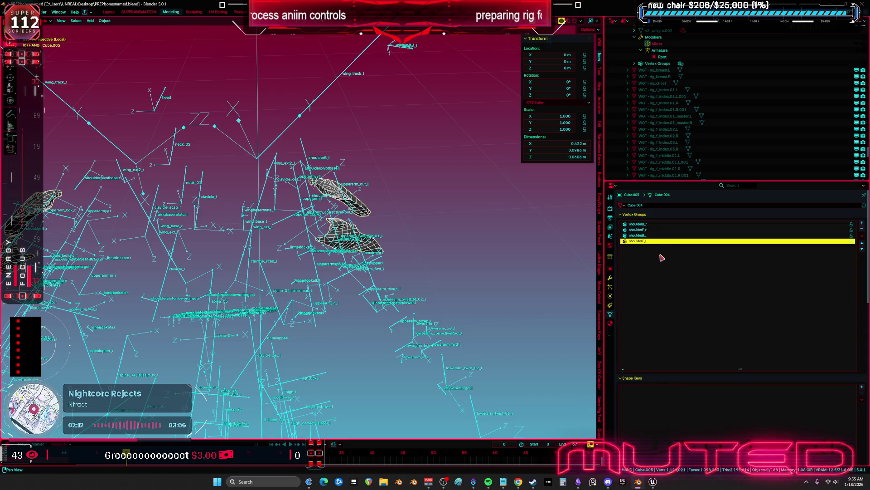
Review Cube.005's modifier stack and view the rig in front orthographic view
mouse_move(344, 236)
mouse_down()
mouse_move(358, 241)
mouse_move(360, 214)
mouse_up()
click(361, 214)
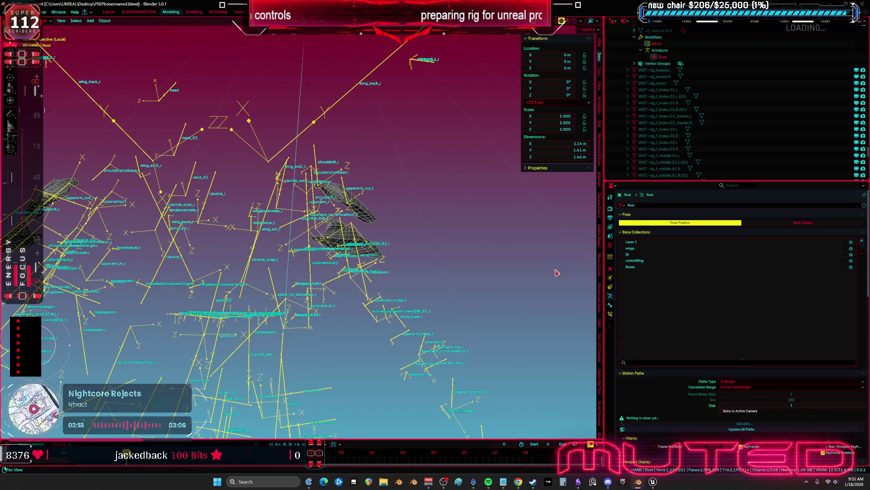
click(372, 222)
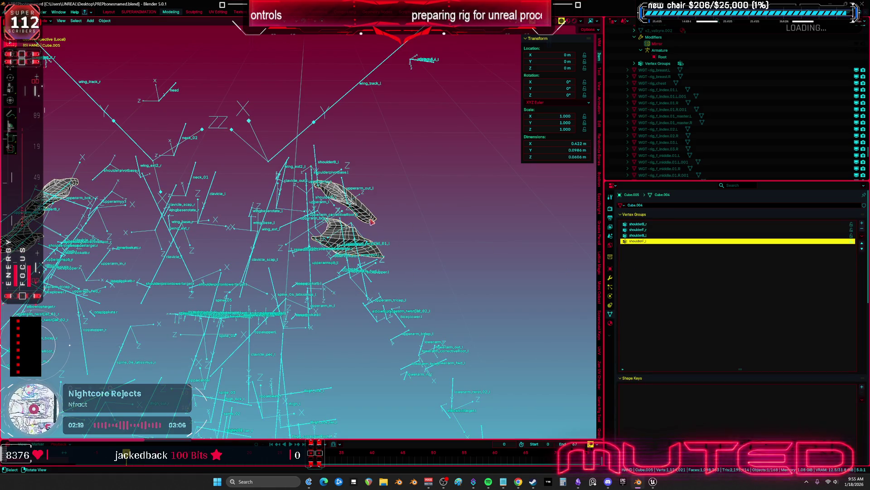
click(611, 277)
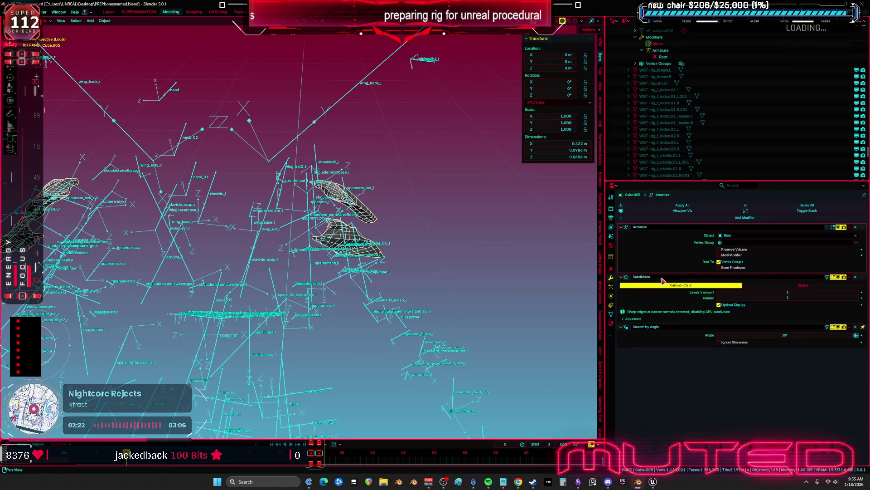
key(KP_1)
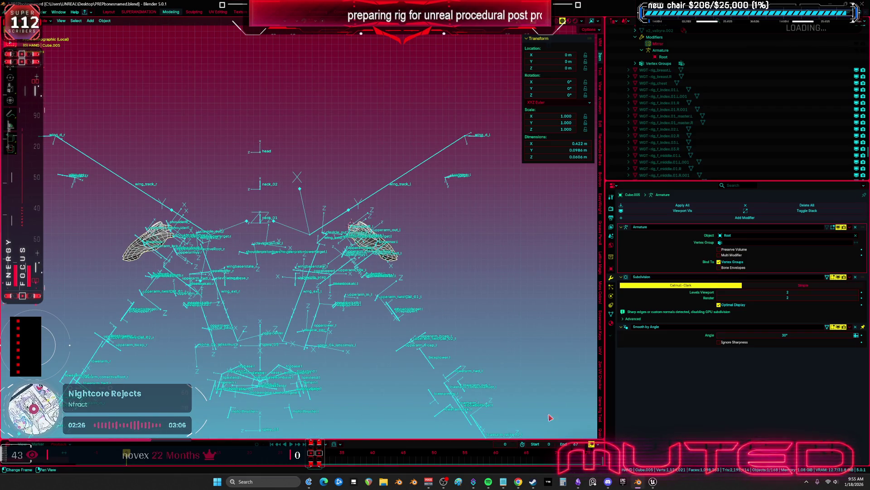
mouse_move(655, 483)
click(617, 422)
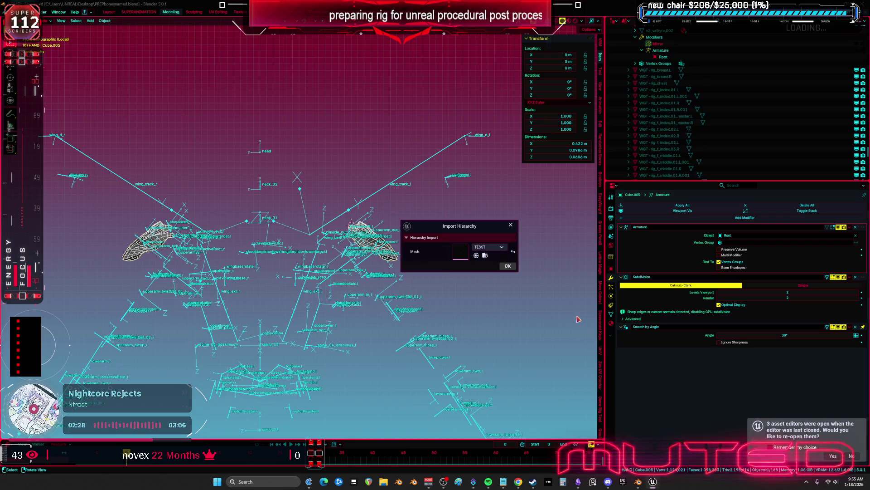
Confirm the hierarchy import and inspect the shoulderpivotbase_l and shoulderB_l bones on TESST
click(507, 266)
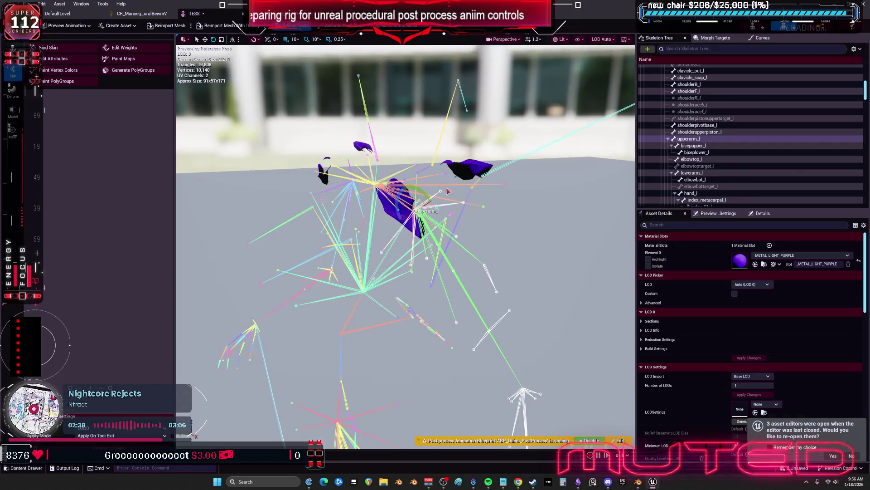
click(503, 184)
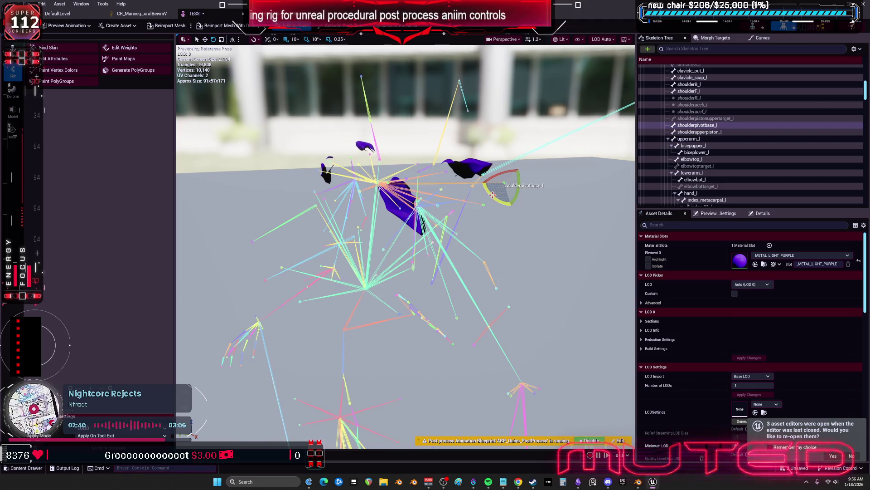
click(446, 173)
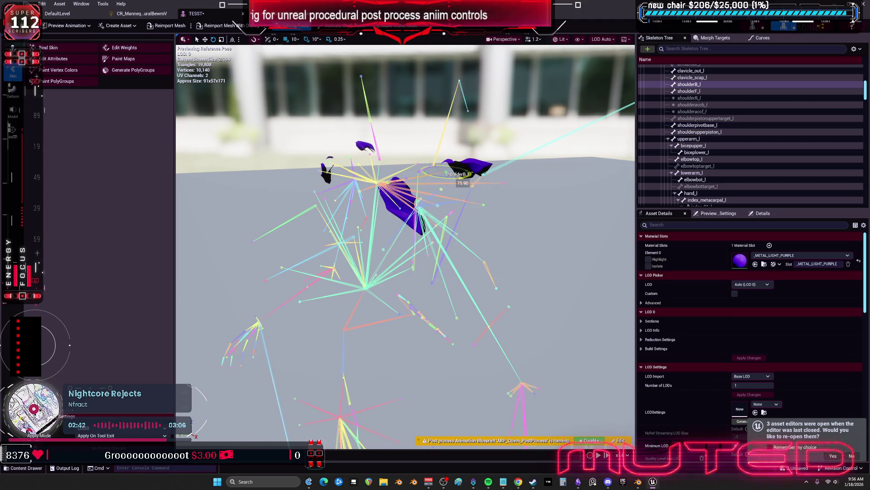
drag(490, 186, 427, 189)
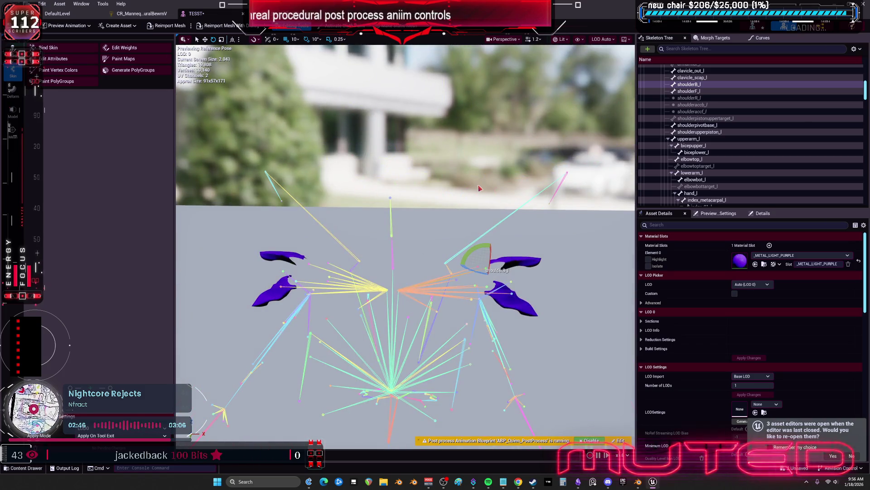
click(150, 16)
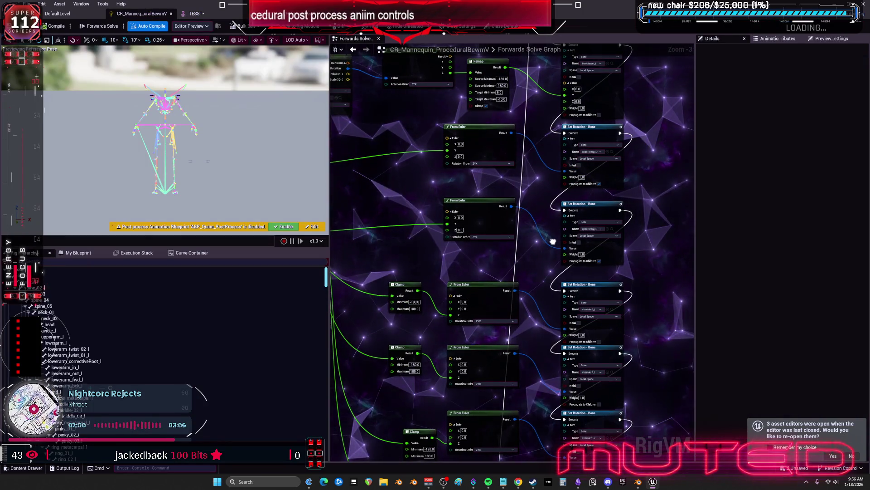
Bring the rotation nodes into view and wire the Sequence output to another node
drag(554, 242, 545, 349)
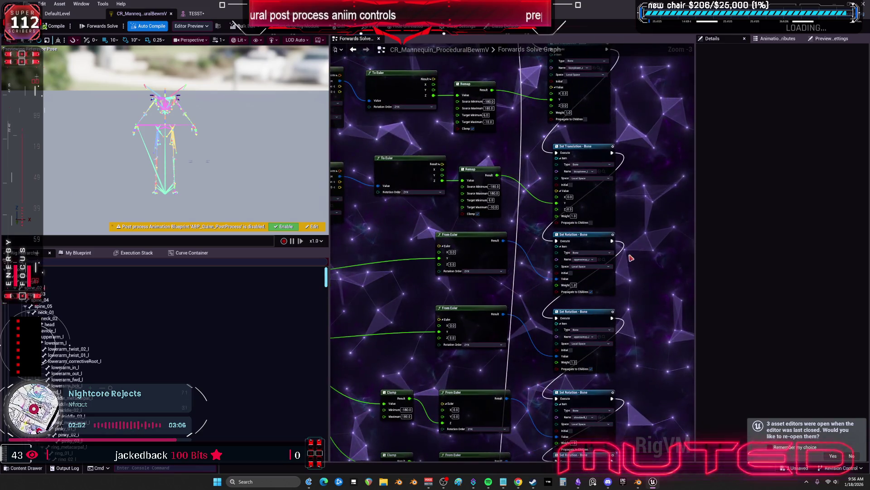
drag(653, 204, 645, 328)
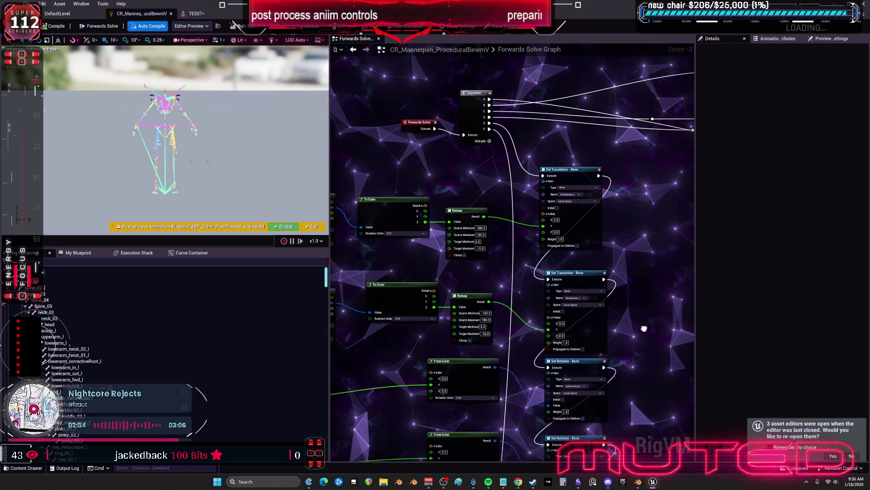
mouse_move(492, 130)
mouse_down()
mouse_move(503, 453)
mouse_move(502, 379)
mouse_up()
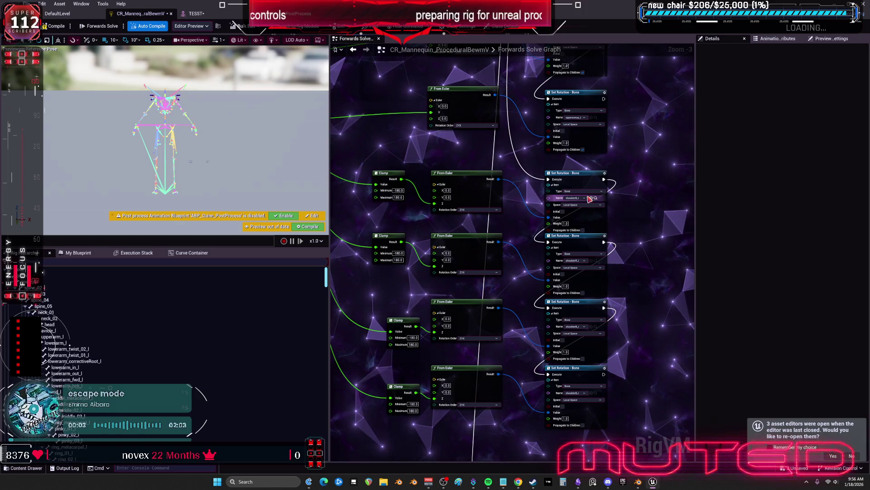
Move the Get Transform and To Euler nodes aside and recompile the control rig
drag(362, 252, 579, 303)
mouse_move(465, 219)
mouse_down()
mouse_move(362, 89)
mouse_move(413, 208)
mouse_move(375, 236)
mouse_up()
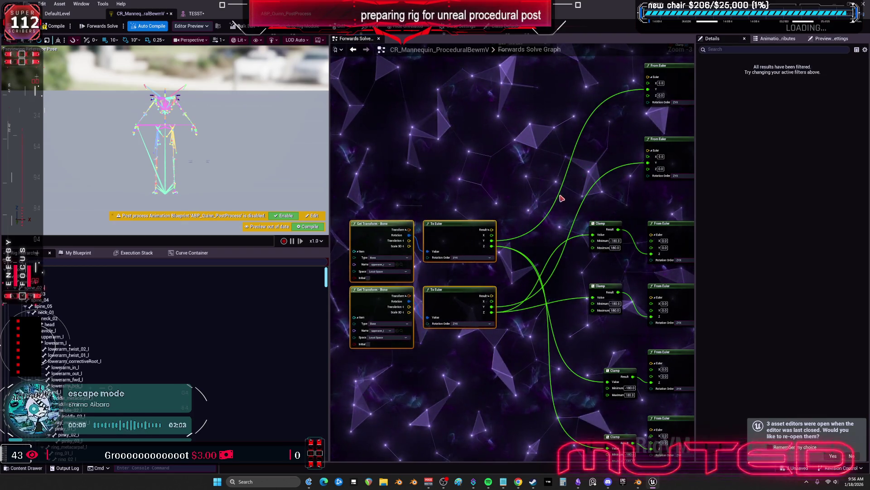
drag(559, 194, 524, 146)
click(54, 27)
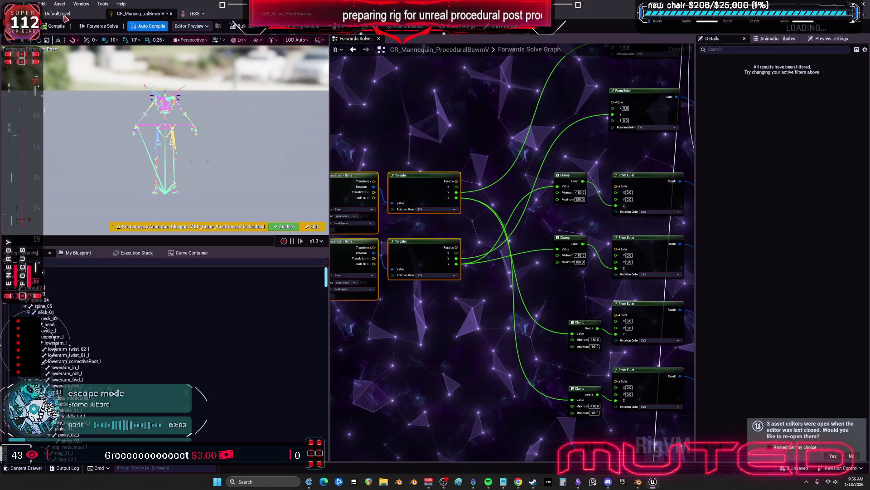
click(193, 14)
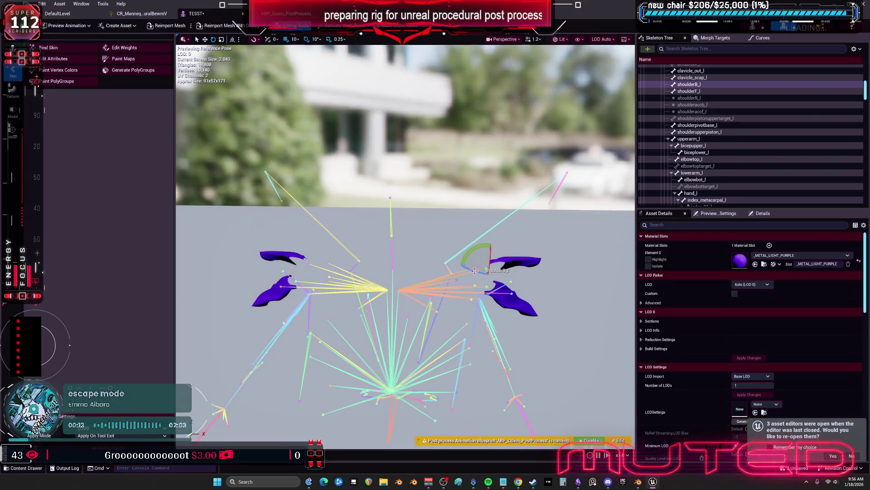
Frame the upperarm_l bone and swing the left upper arm down to test it
click(494, 279)
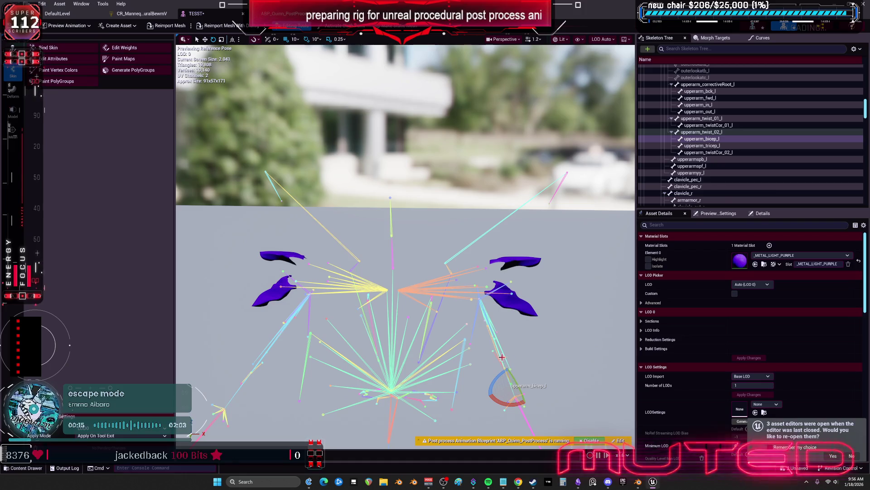
key(f)
drag(376, 243, 420, 241)
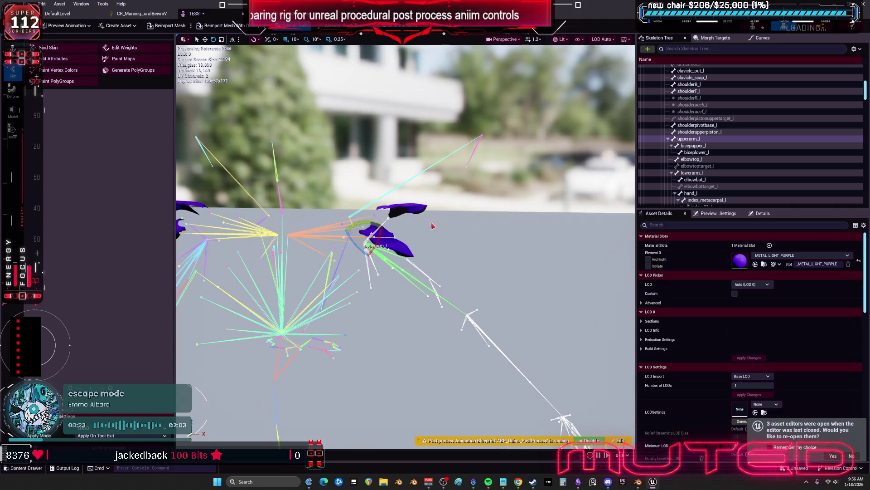
Save all modified assets with File > Save All
click(27, 4)
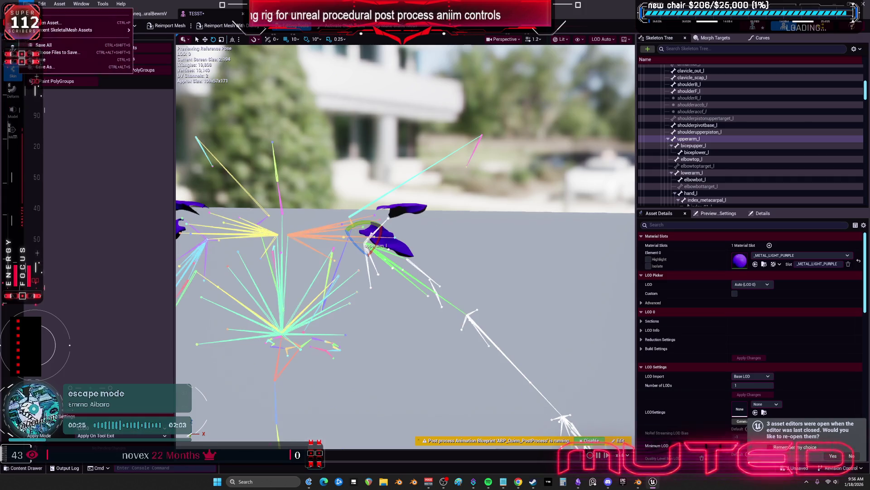
click(45, 60)
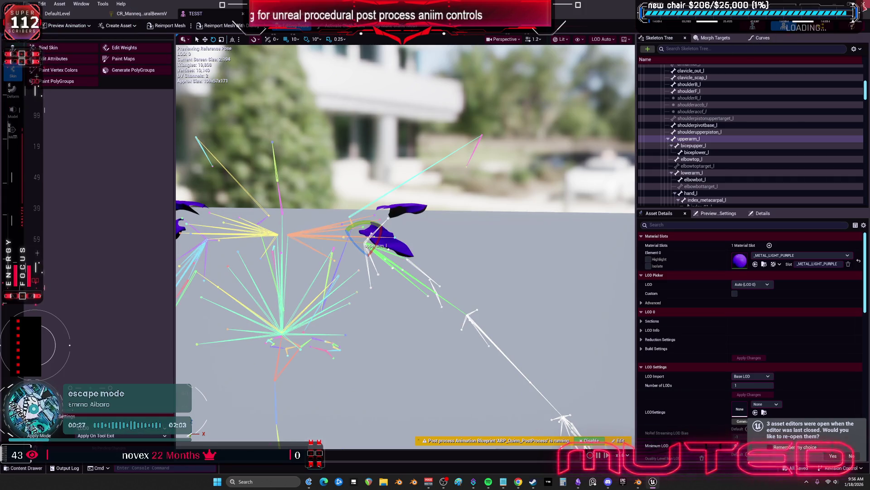
key(alt+Tab)
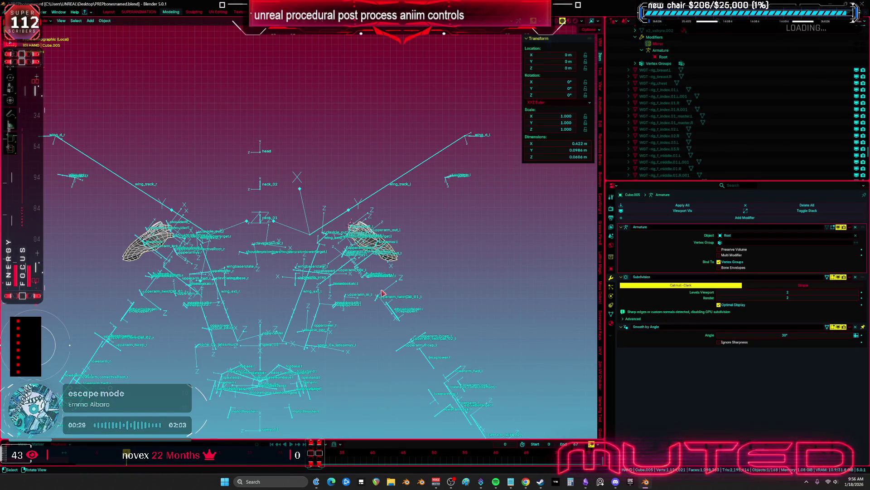
Put the character's rig into Pose Mode in a maximized front orthographic view
scroll(376, 250, up, 1)
click(378, 245)
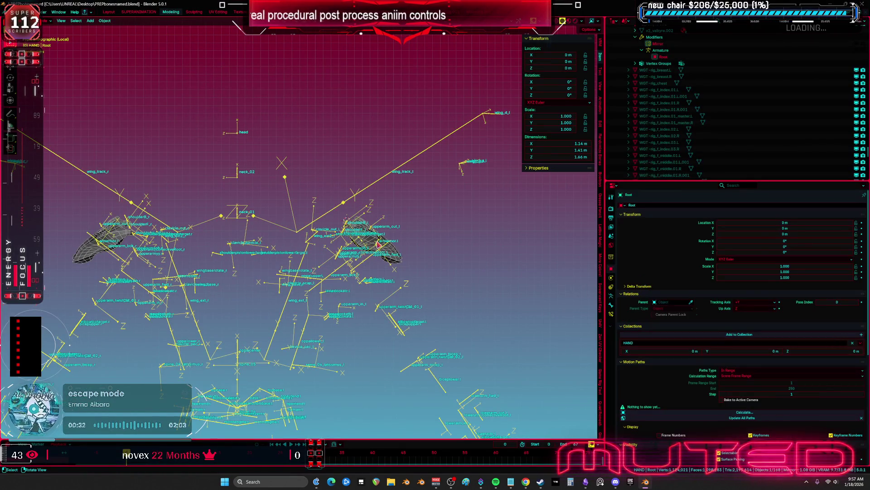
key(ctrl+Tab)
key(ctrl+Tab)
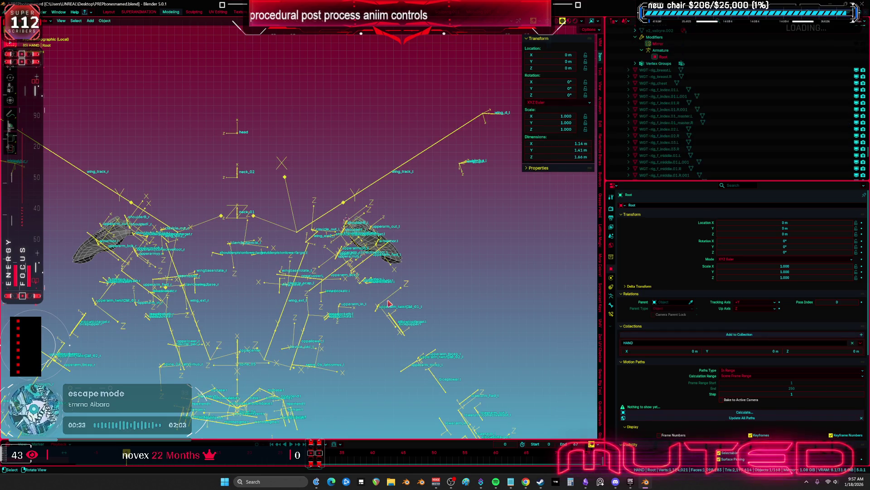
key(KP_Divide)
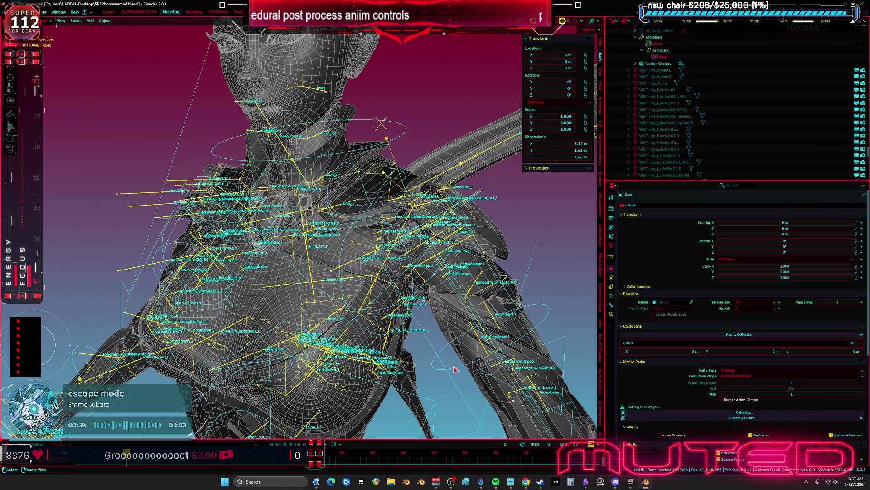
click(455, 368)
key(KP_1)
key(ctrl+Tab)
key(ctrl+space)
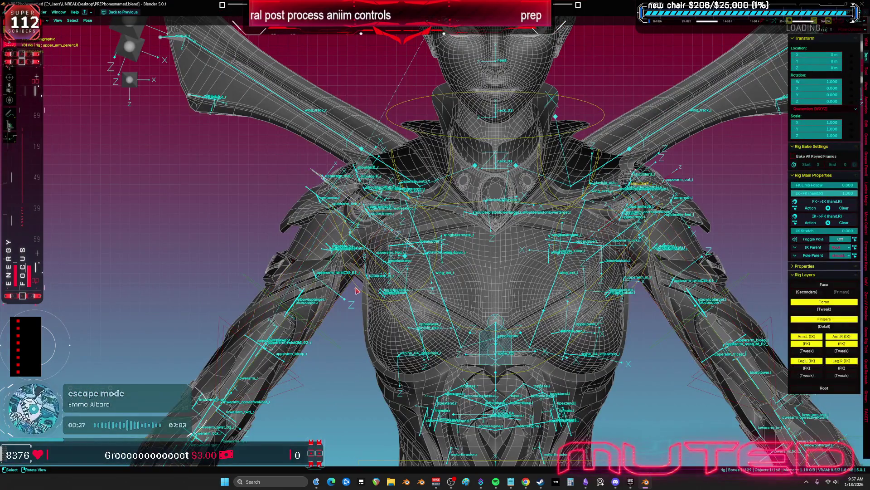
Test-rotate an arm control bone, then reset all bones to their rest pose
click(327, 333)
key(shift+alt+z)
key(r)
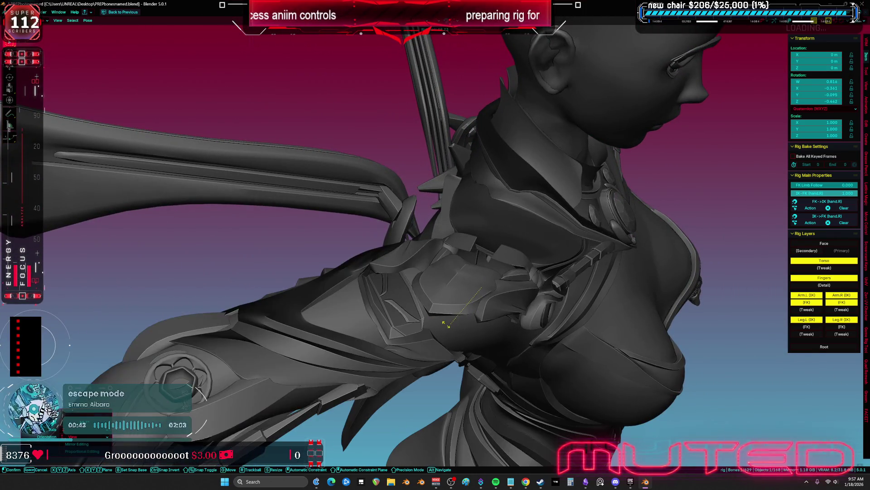
click(557, 305)
key(shift+alt+z)
right_click(392, 222)
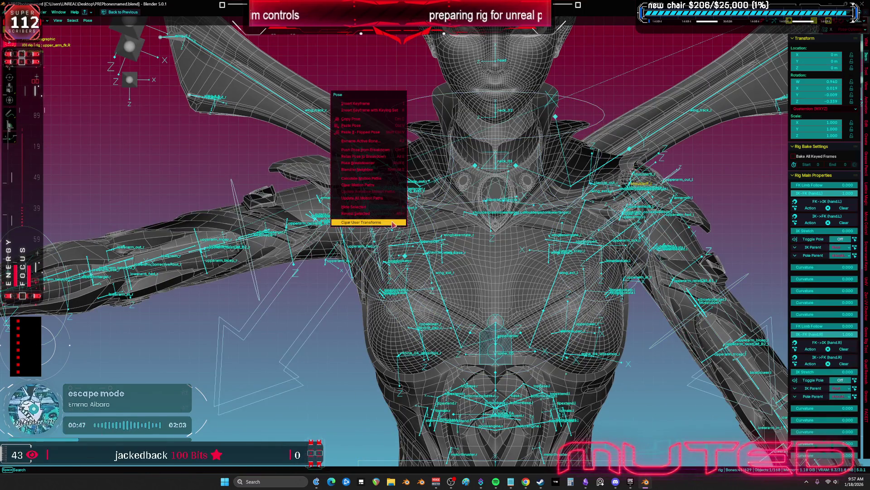
click(393, 213)
Try rotating the left upper arm FK control, cancelling to keep the rest pose
scroll(448, 238, up, 3)
click(488, 278)
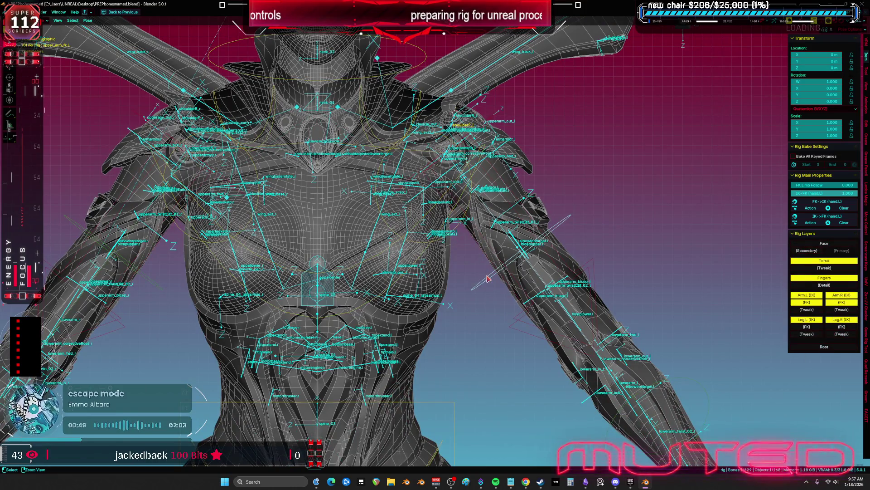
key(shift+alt+z)
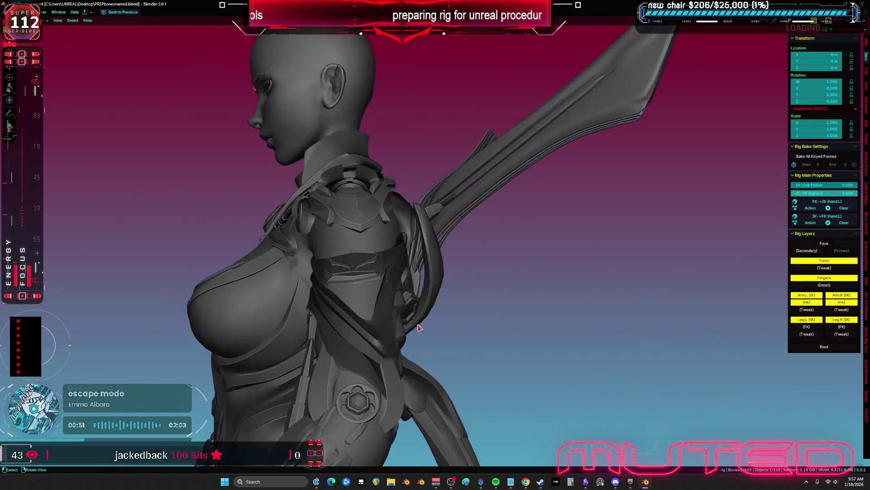
key(r)
key(r)
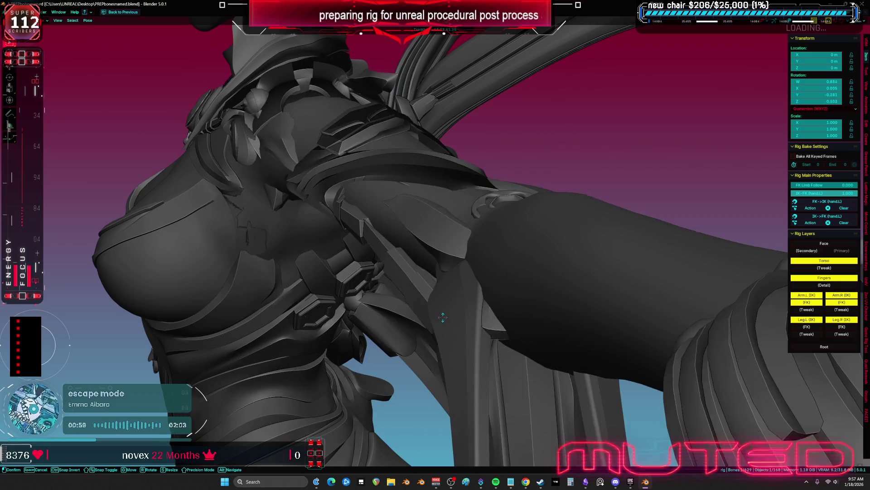
key(Escape)
key(alt+z)
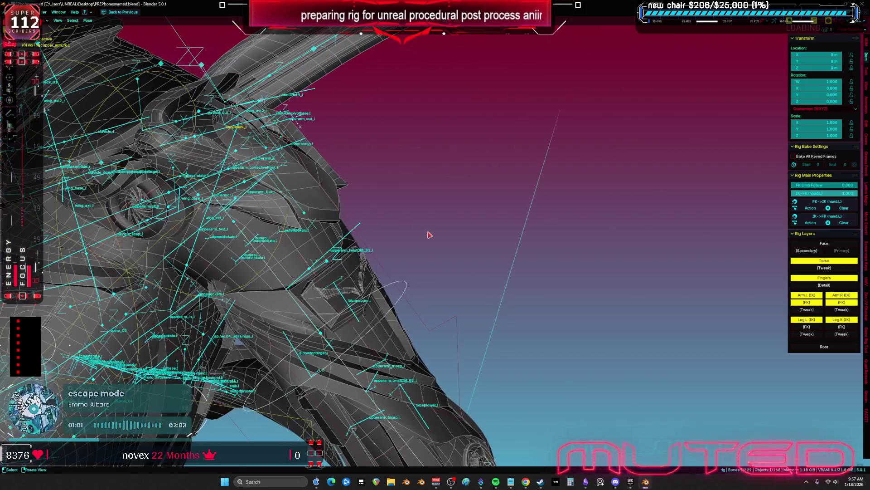
scroll(429, 235, down, 3)
Start handwriting an annotation beside the shoulder with the Annotate tool
key(shift+space)
key(d)
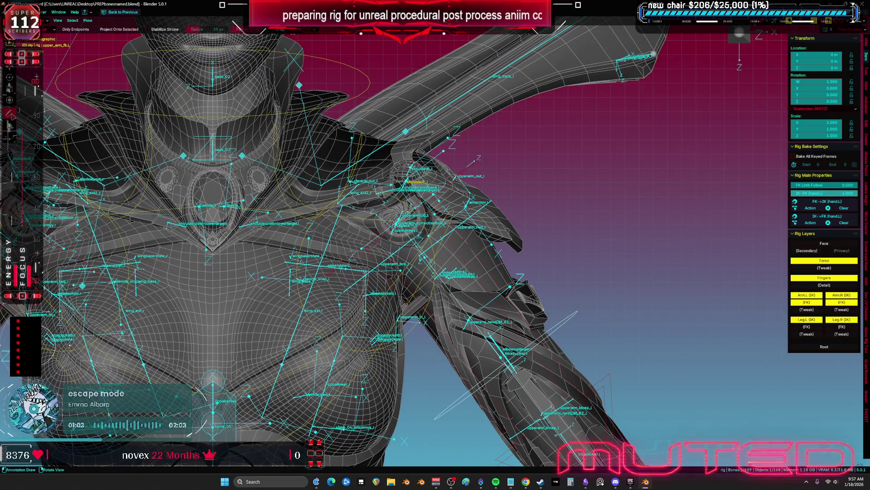
scroll(371, 201, up, 3)
mouse_move(461, 144)
mouse_down()
mouse_move(483, 182)
mouse_move(564, 160)
mouse_move(594, 123)
mouse_up()
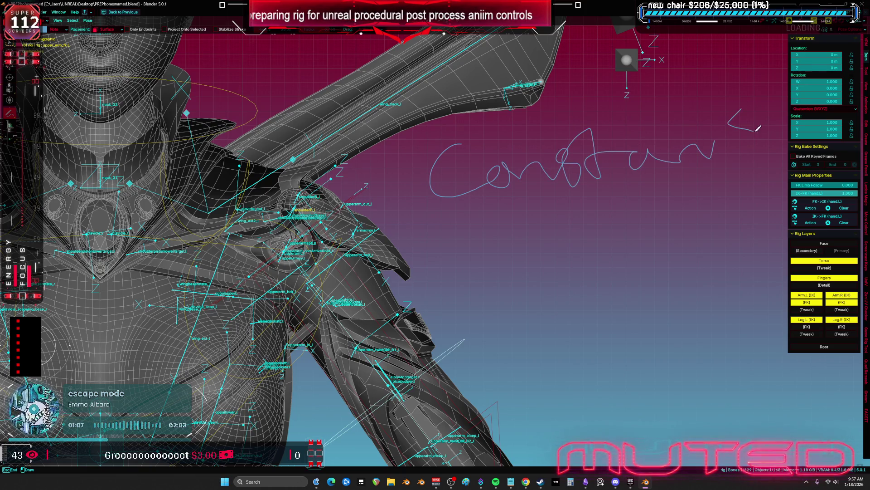
Finish writing 'Constants' beside the shoulder and save PREPbonesnamed.blend
drag(708, 92, 720, 154)
drag(710, 126, 729, 124)
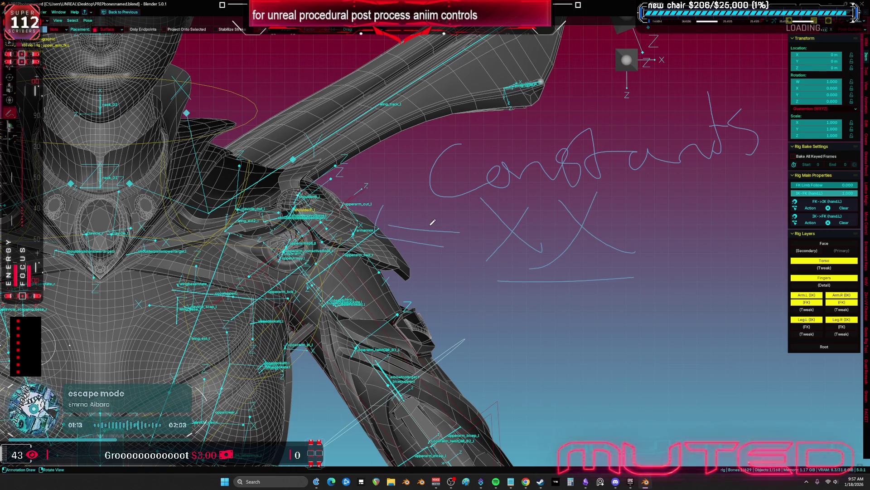
key(ctrl+s)
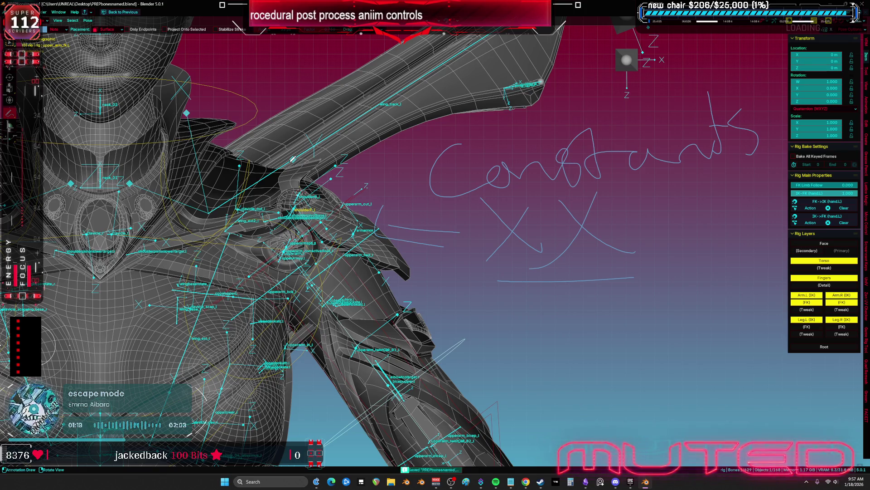
Switch to front view and select the HAND mesh in Object Mode
key(KP_1)
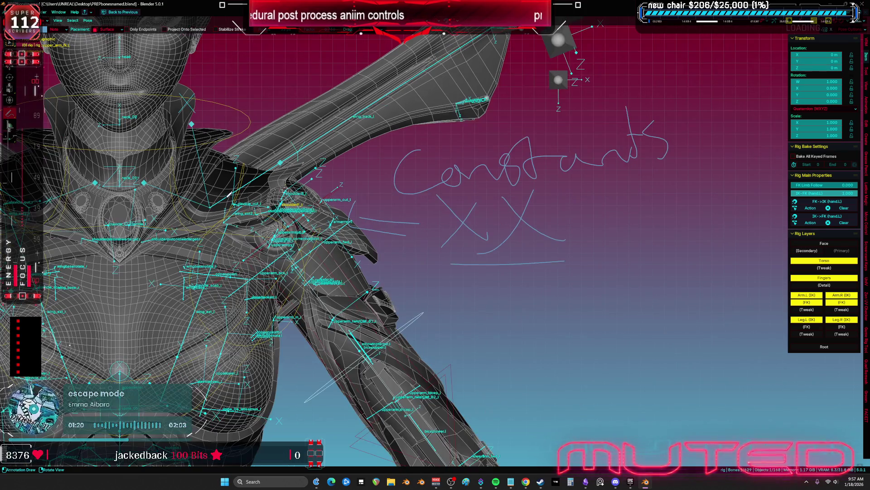
click(327, 216)
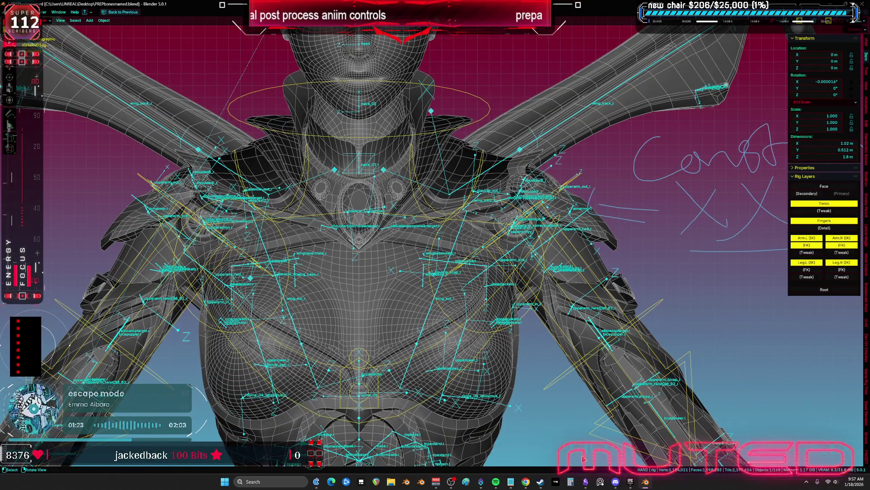
mouse_move(621, 486)
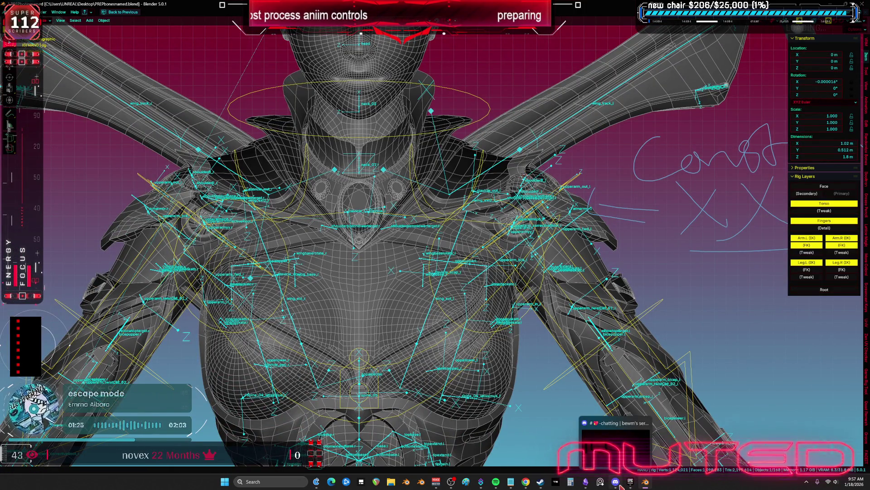
Launch the BewmV project from the Epic Games Launcher's Library
click(630, 481)
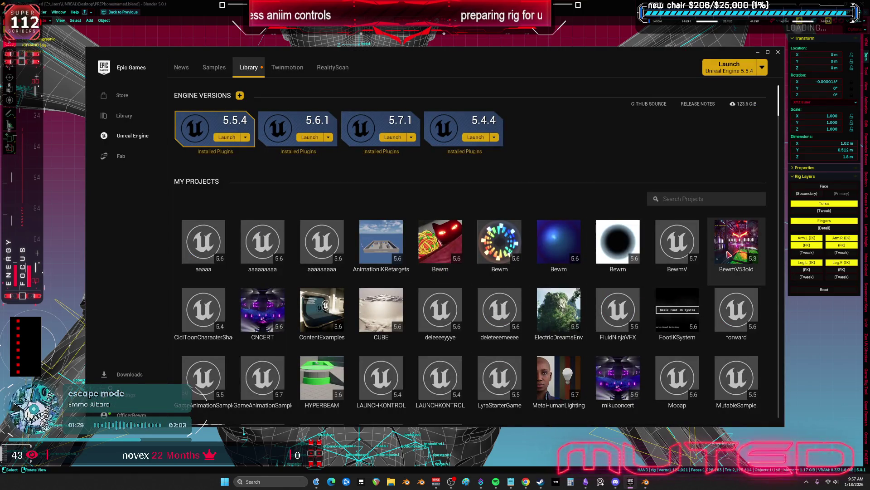
click(682, 244)
double_click(683, 244)
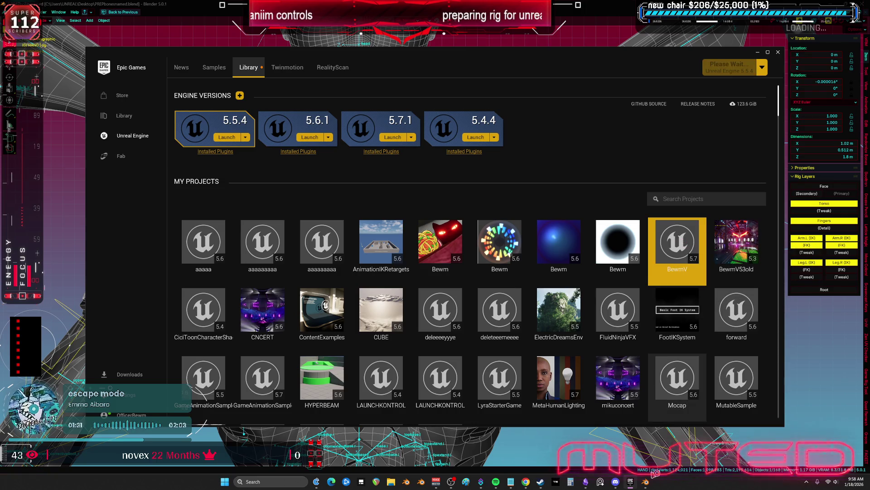
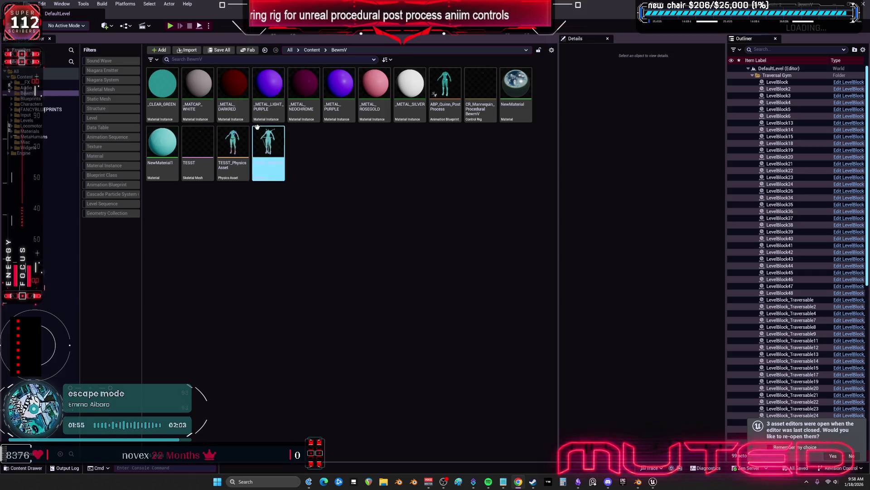
Reimport the TESST skeletal mesh in the BewmV folder from its source file
right_click(211, 149)
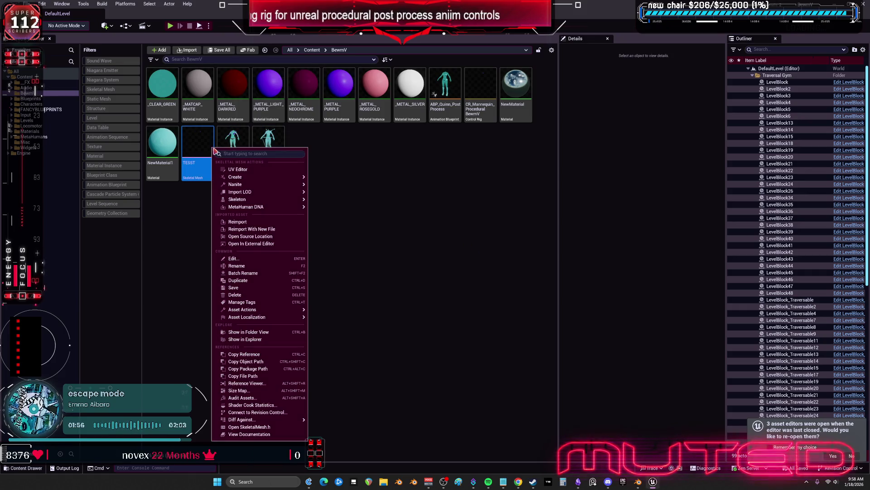
click(240, 221)
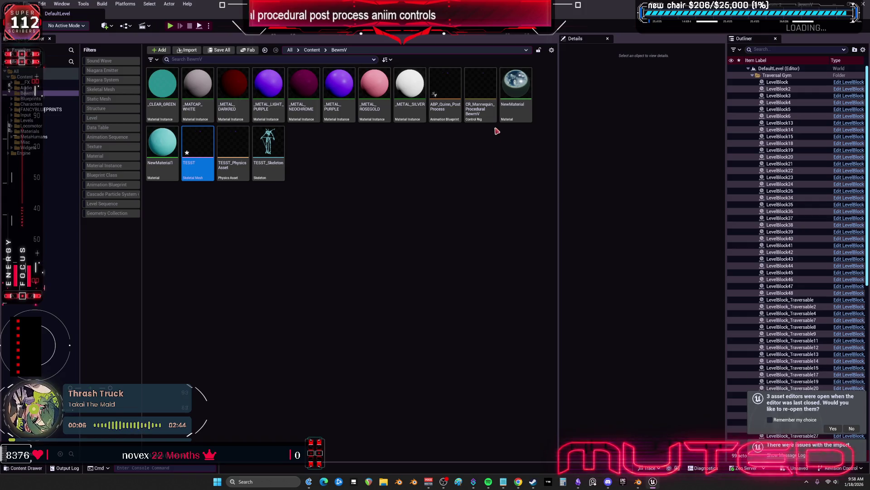
mouse_move(485, 112)
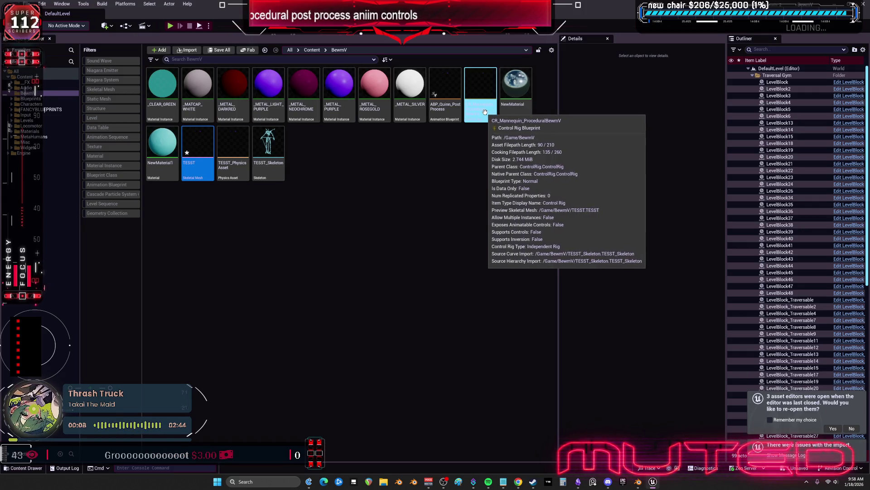
Open TESST and inspect the left upper-arm bones, including shoulderF_l and shoulderB_l
double_click(209, 149)
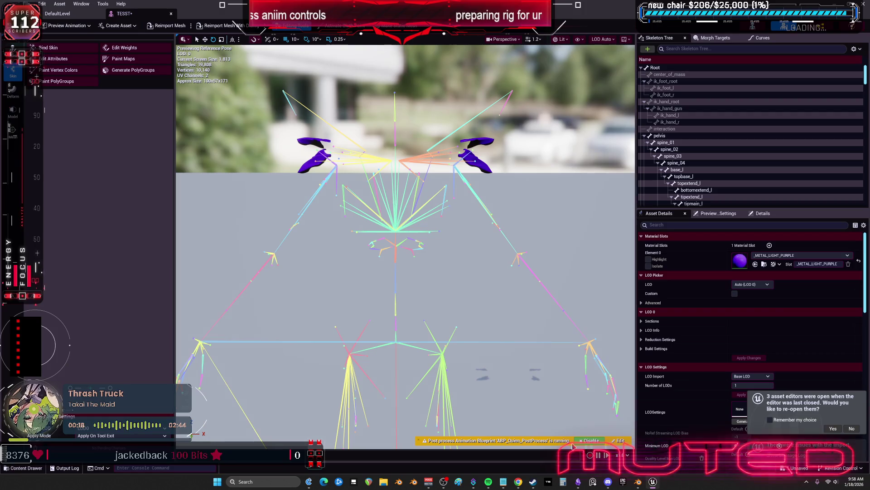
click(589, 441)
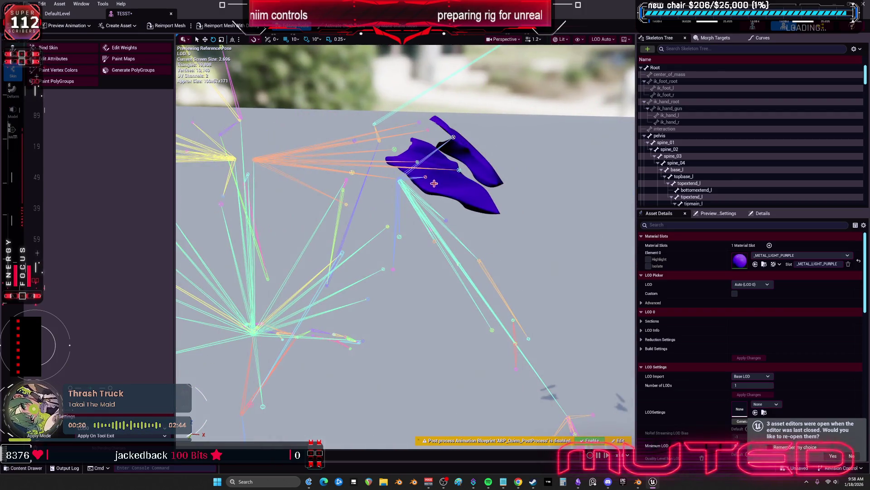
click(426, 176)
click(457, 169)
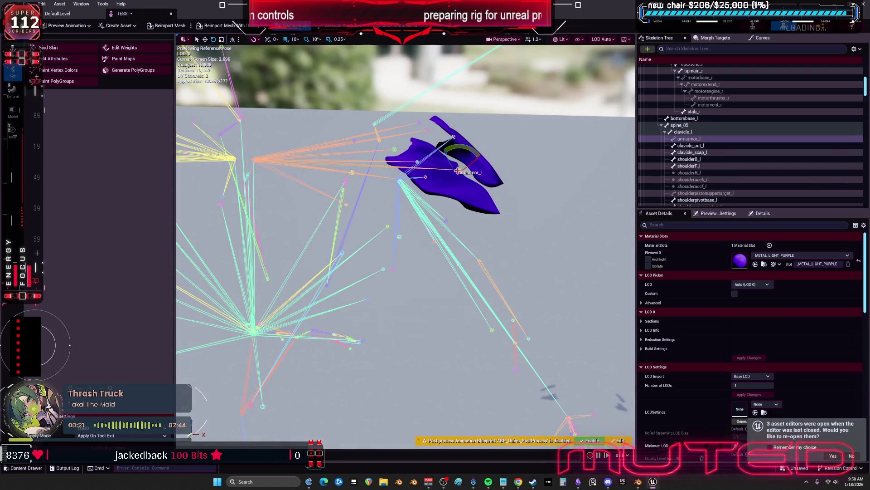
click(418, 160)
drag(441, 161, 480, 198)
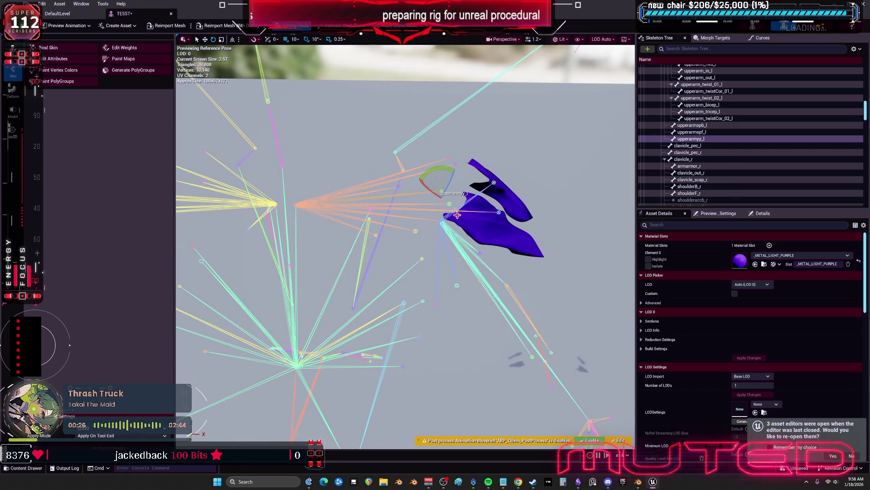
click(457, 215)
mouse_move(458, 218)
mouse_down()
mouse_move(272, 177)
mouse_move(465, 285)
mouse_up()
click(464, 271)
click(414, 232)
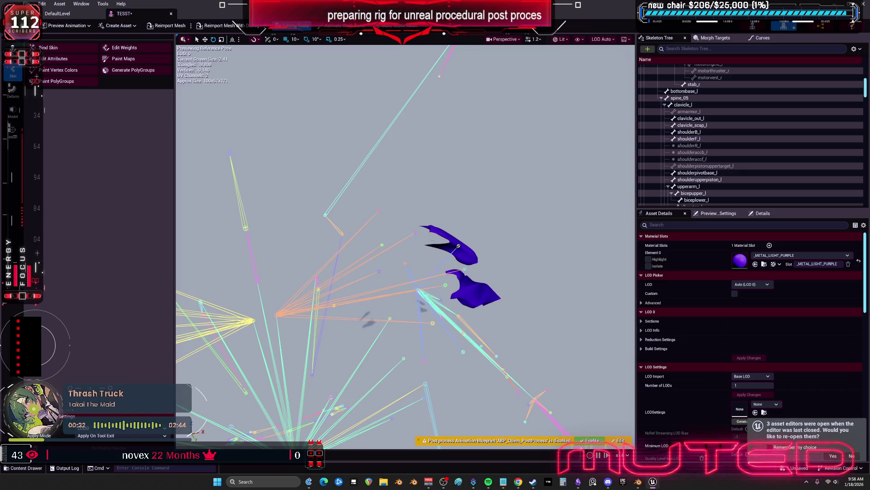
Inspect the right shoulder bones, such as upperarm_correctiveRoot_r and shoulderF_r, then return to the level editor
drag(414, 248, 384, 332)
click(385, 332)
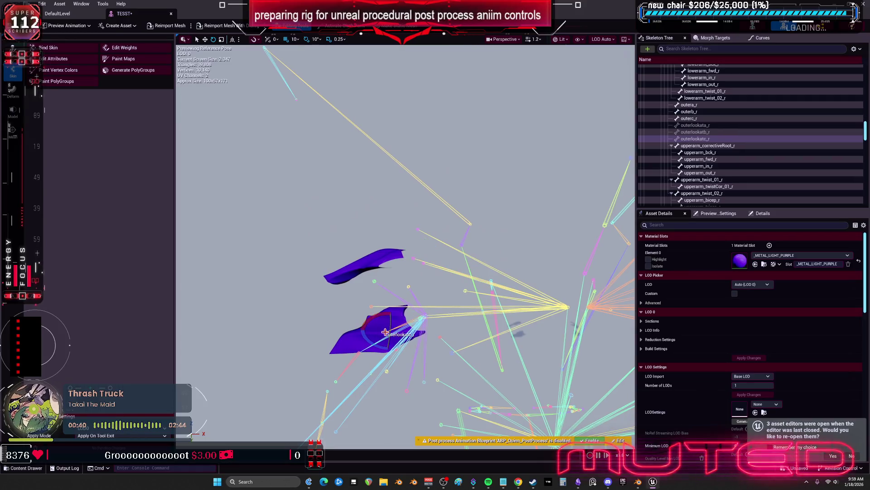
click(396, 351)
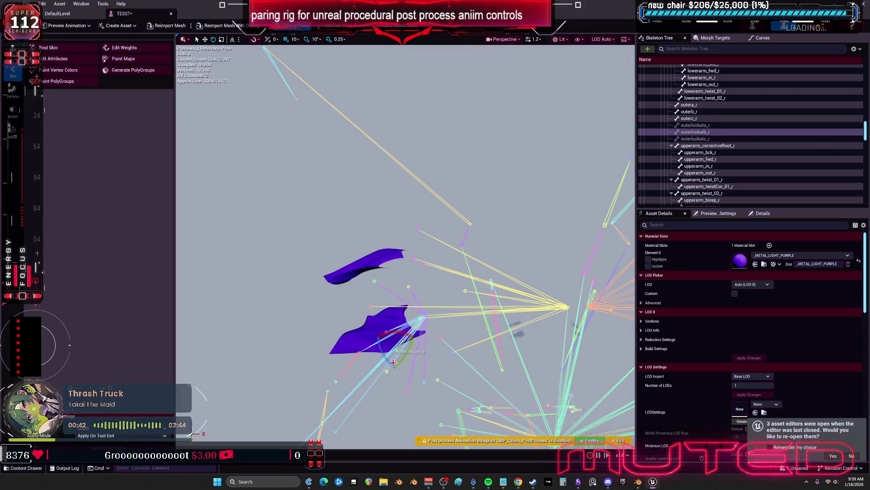
click(402, 358)
mouse_move(407, 390)
mouse_down()
mouse_move(458, 304)
mouse_move(421, 267)
mouse_move(419, 365)
mouse_move(390, 347)
mouse_move(416, 336)
mouse_up()
click(458, 304)
click(377, 353)
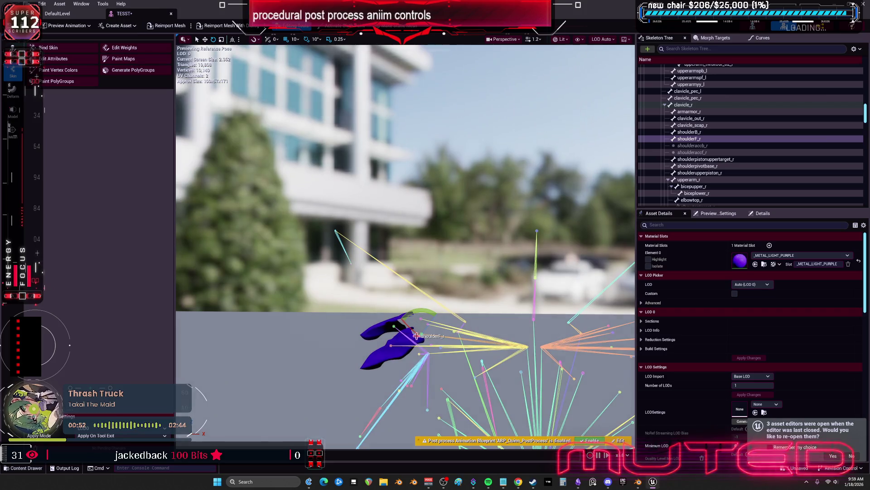
click(72, 18)
click(484, 92)
Open CR_Mannequin_ProceduralBewmV and widen its Forwards Solve graph panel
double_click(486, 92)
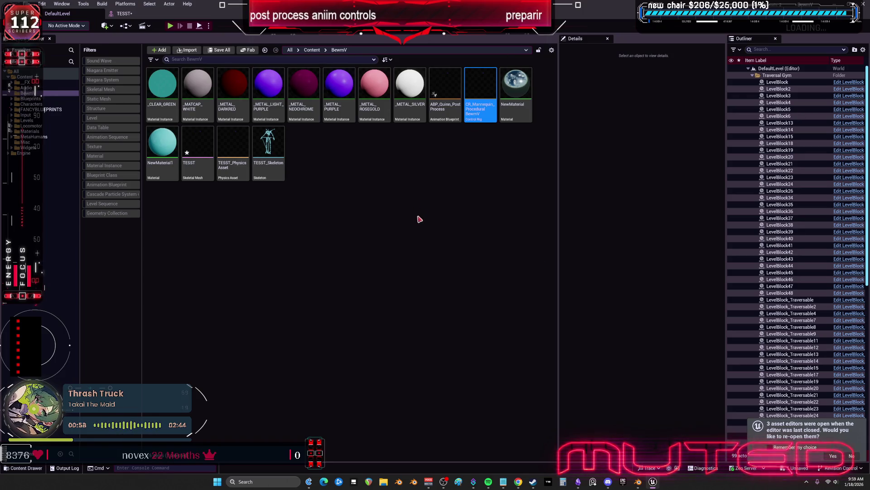
scroll(566, 118, down, 3)
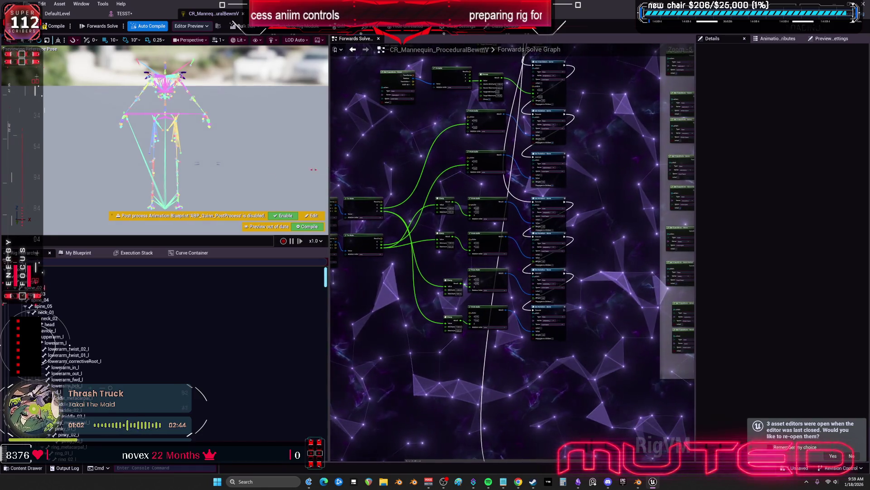
drag(330, 169, 194, 169)
scroll(428, 186, up, 3)
scroll(428, 186, down, 3)
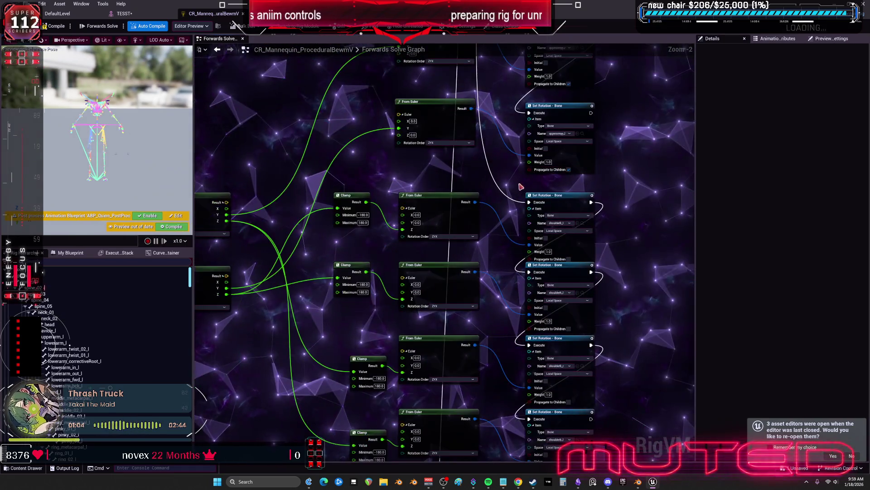
scroll(354, 161, up, 3)
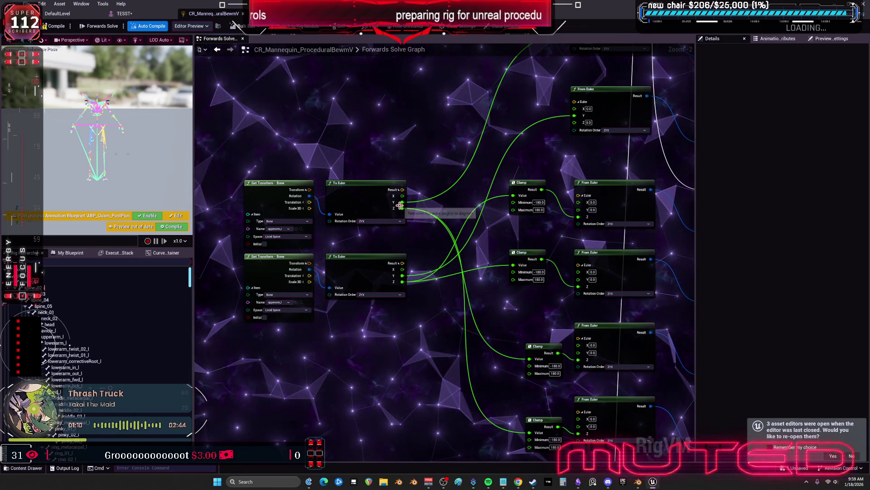
Reposition the Clamp nodes beside the From Euler nodes, moving the small Clamp lower
drag(515, 302, 443, 256)
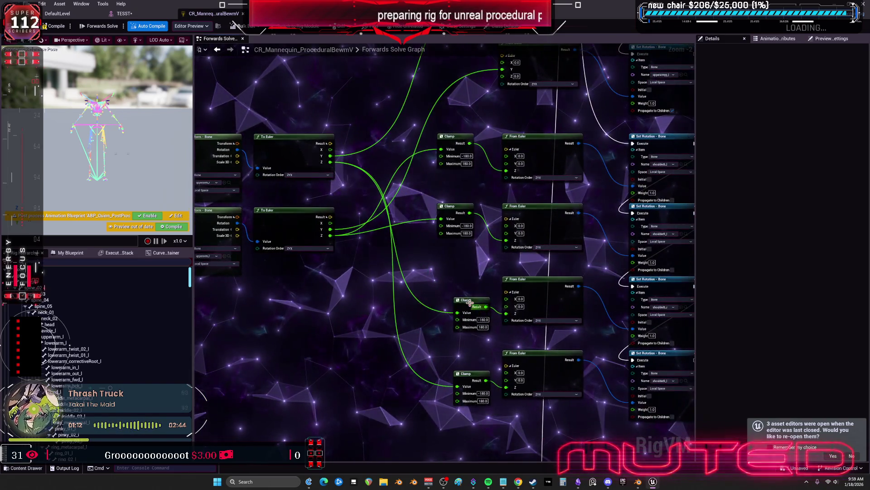
click(534, 287)
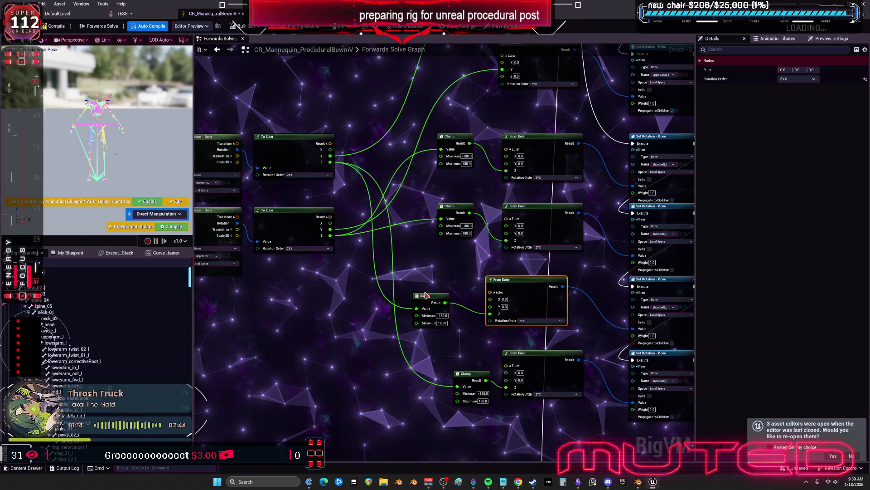
drag(427, 295, 438, 297)
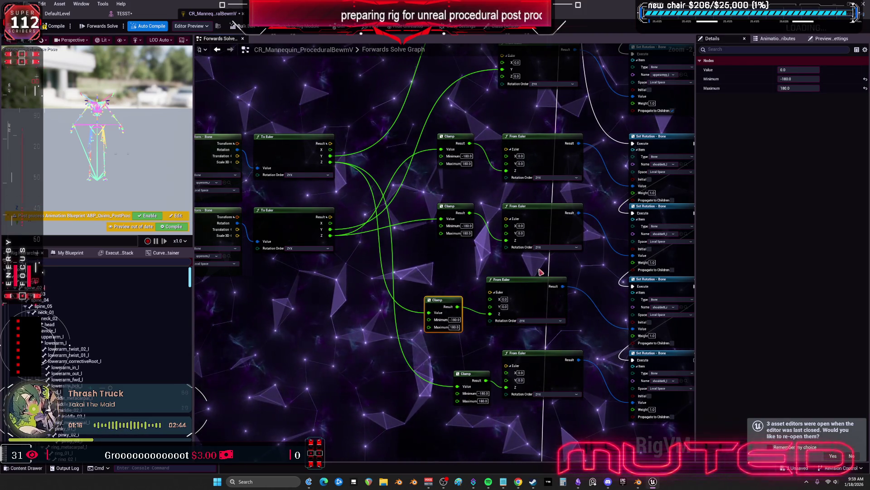
drag(541, 272, 527, 273)
drag(290, 196, 291, 188)
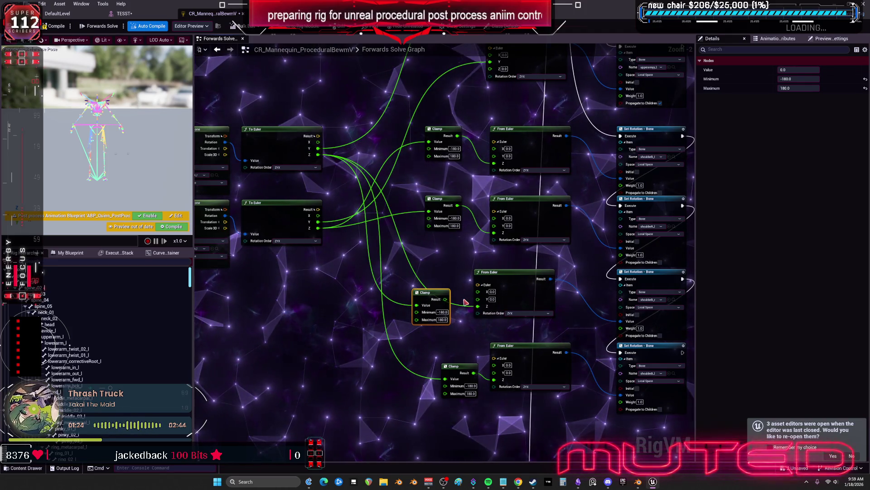
drag(379, 281, 302, 258)
drag(610, 286, 686, 281)
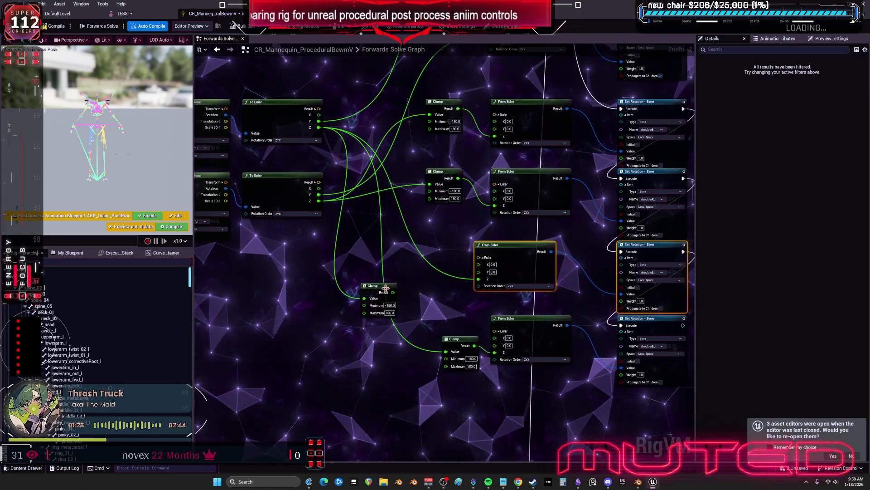
drag(385, 295, 327, 304)
drag(447, 339, 438, 409)
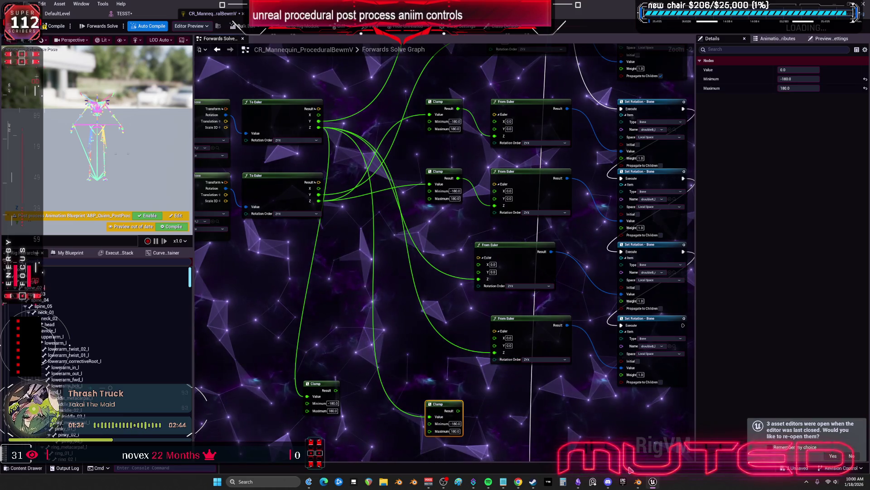
Check the shoulder rig in Blender with Root active, then return to Unreal
click(638, 481)
mouse_move(526, 241)
mouse_down()
mouse_move(489, 212)
mouse_move(521, 245)
mouse_up()
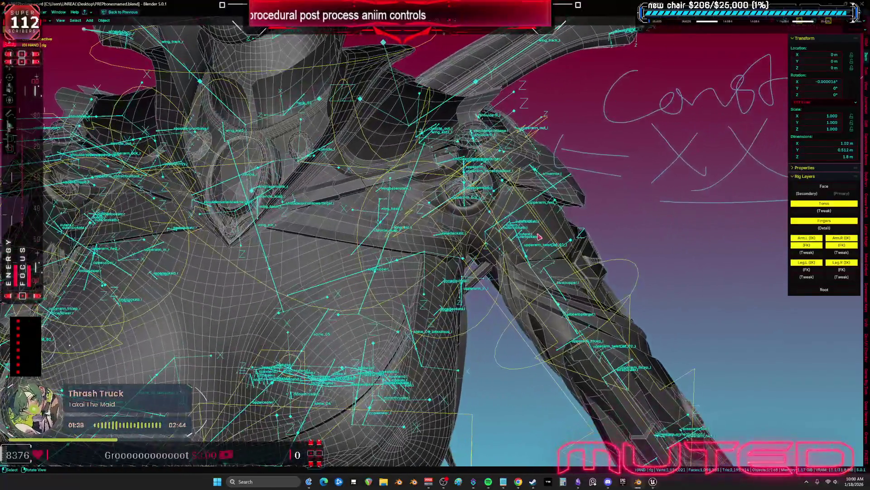
click(523, 247)
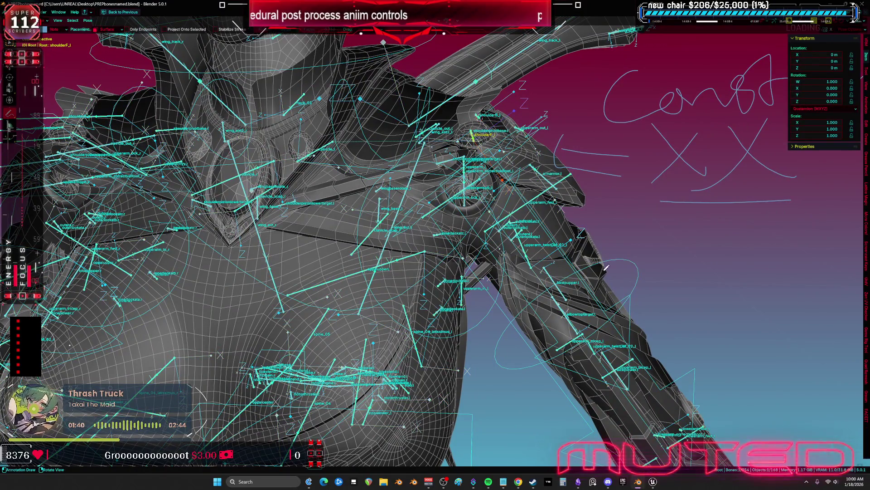
drag(525, 247, 526, 225)
key(alt+Tab)
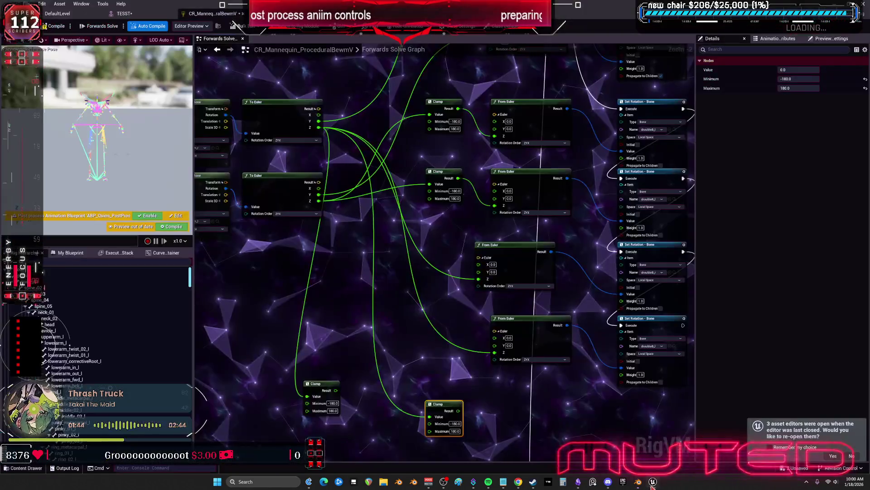
Select upperarm_l in the TESST editor and rotate it slightly to test the rig
key(alt+Tab)
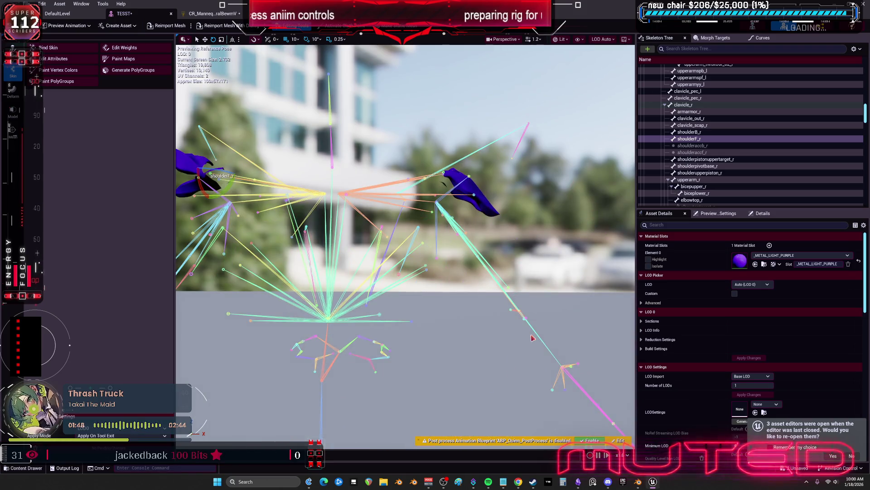
click(537, 335)
drag(446, 223, 456, 222)
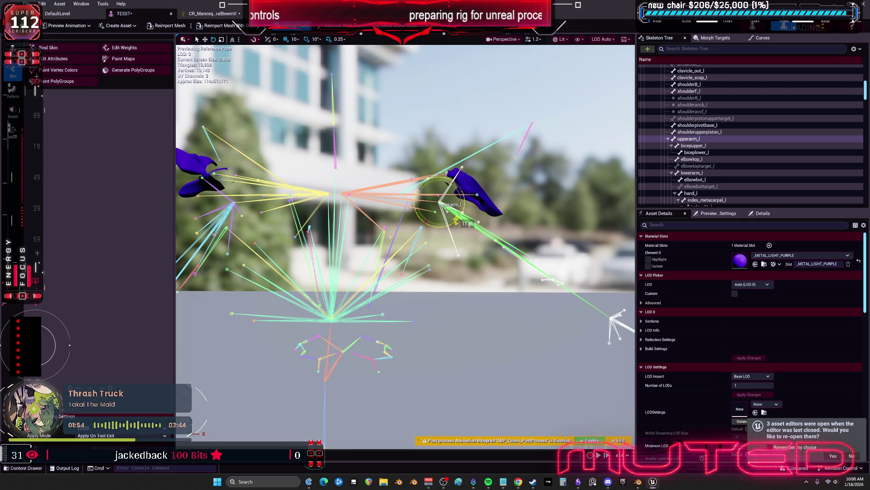
click(212, 13)
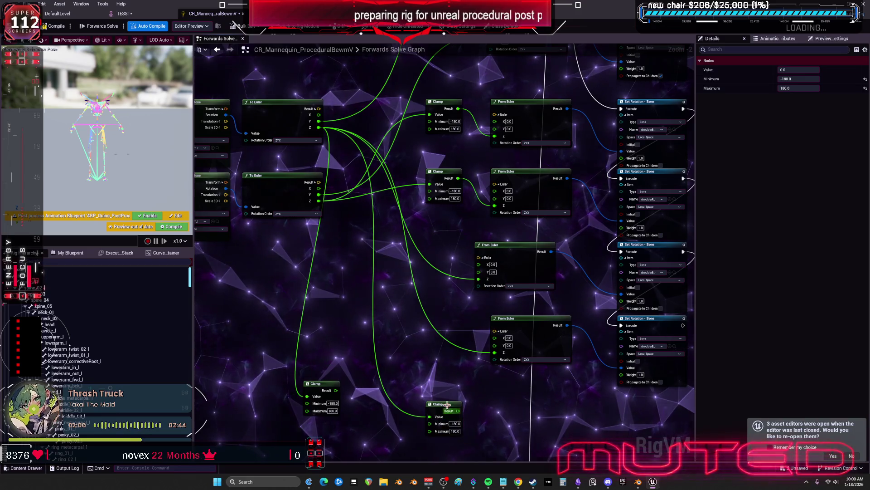
Place the three Clamp nodes and wire each Clamp Result into its From Euler Y input
mouse_move(442, 403)
mouse_down()
mouse_move(397, 277)
mouse_move(482, 280)
mouse_move(479, 271)
mouse_up()
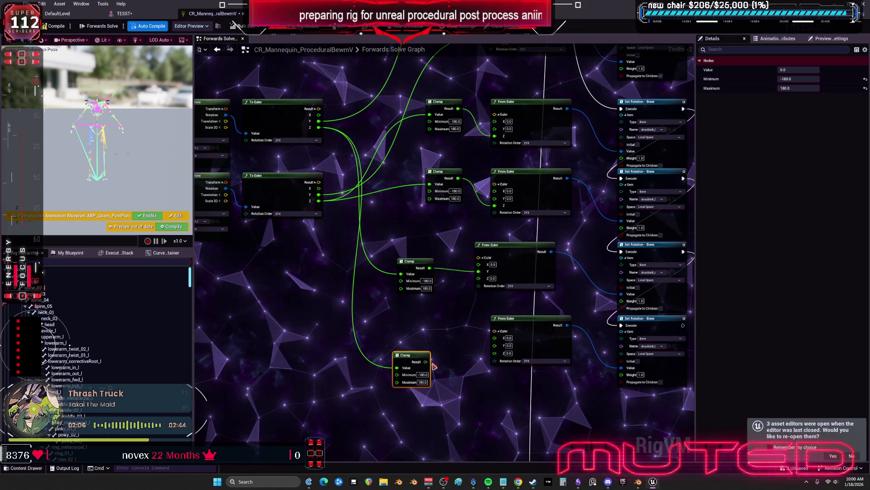
drag(433, 363, 496, 353)
mouse_move(446, 342)
mouse_down()
mouse_move(495, 345)
mouse_move(414, 327)
mouse_up()
drag(418, 235, 461, 269)
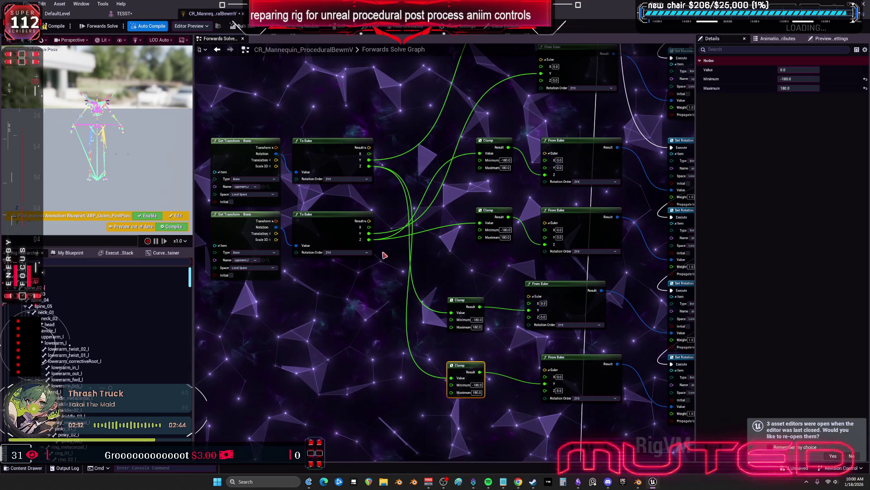
alt+click(451, 314)
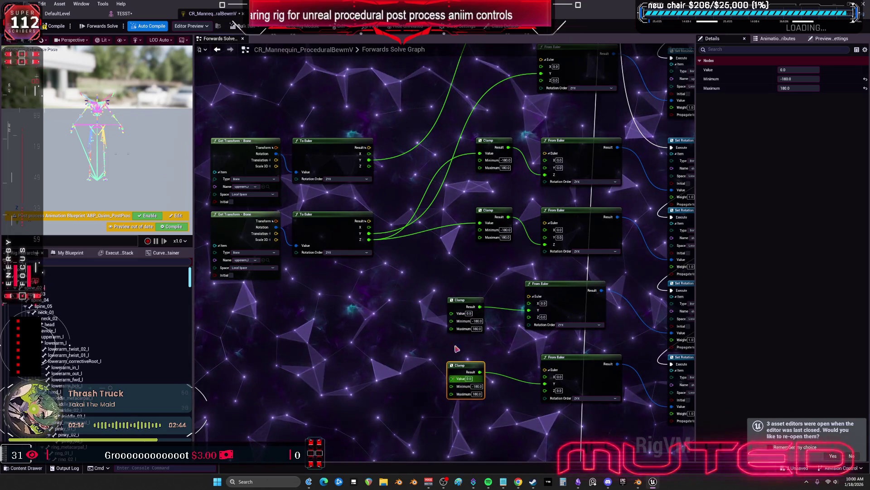
scroll(450, 268, down, 2)
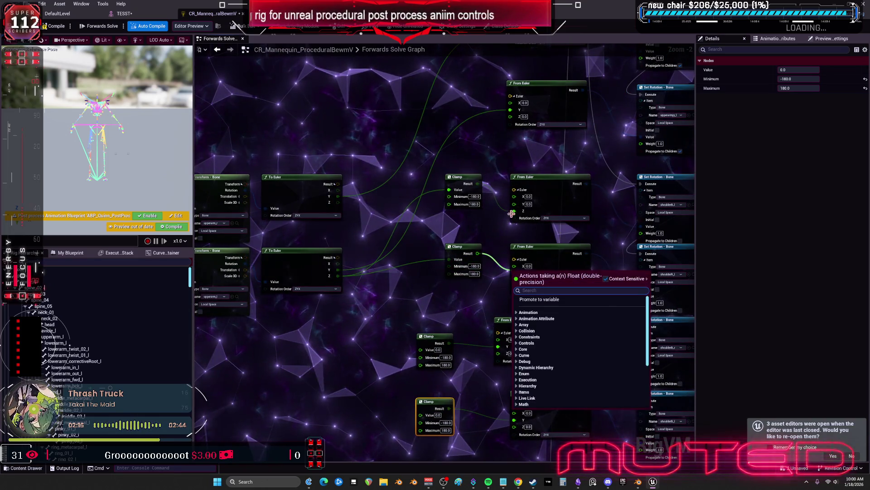
drag(478, 184, 515, 208)
drag(477, 253, 514, 273)
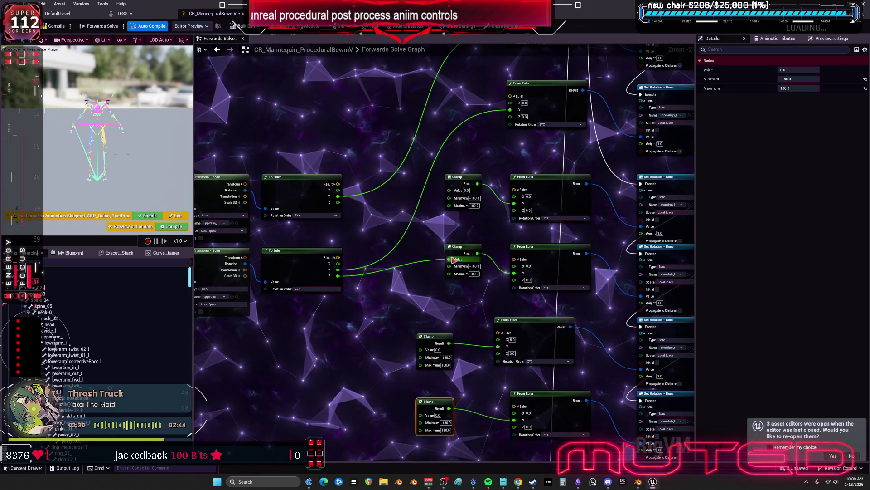
scroll(370, 252, down, 1)
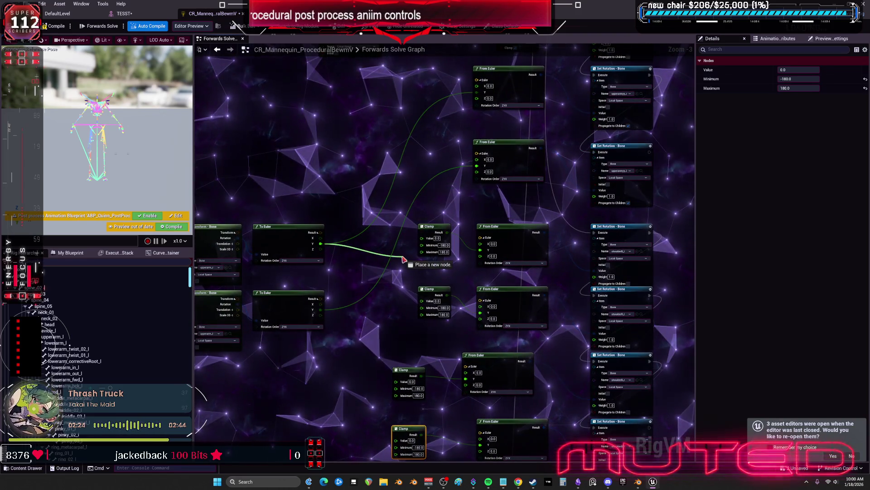
Wire the To Euler Y outputs into the Clamp Value inputs and save the control rig
mouse_move(422, 240)
mouse_down()
mouse_move(434, 258)
mouse_move(454, 246)
mouse_up()
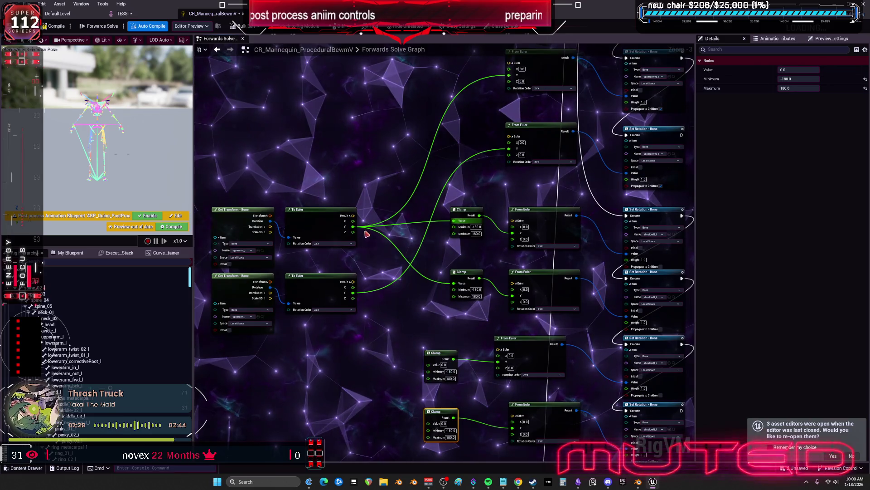
click(455, 225)
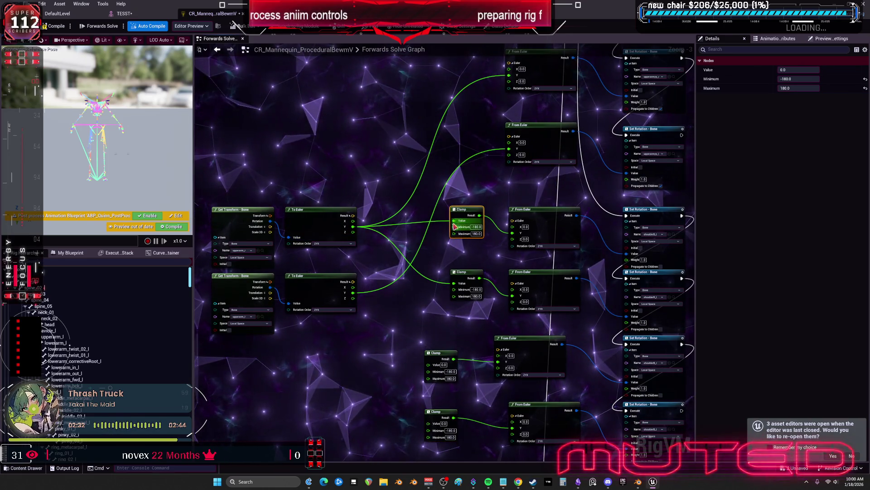
drag(452, 284, 433, 248)
mouse_move(334, 191)
mouse_down()
mouse_move(414, 329)
mouse_move(405, 338)
mouse_up()
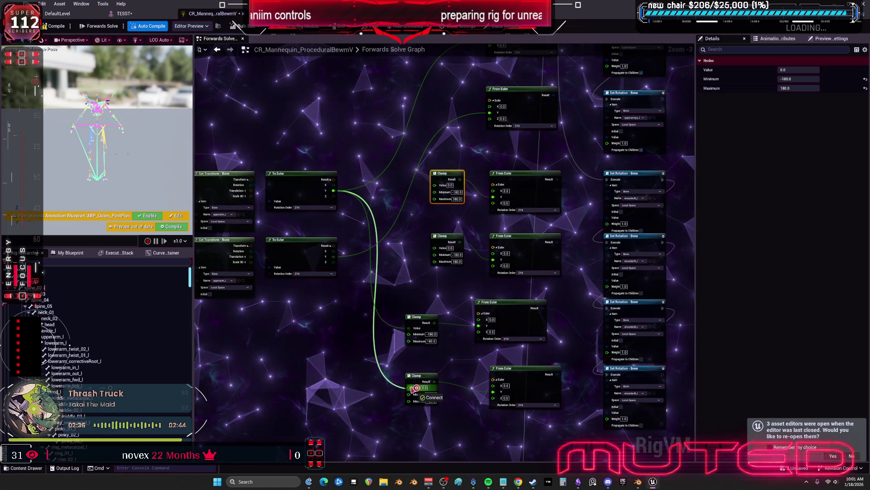
drag(414, 388, 414, 388)
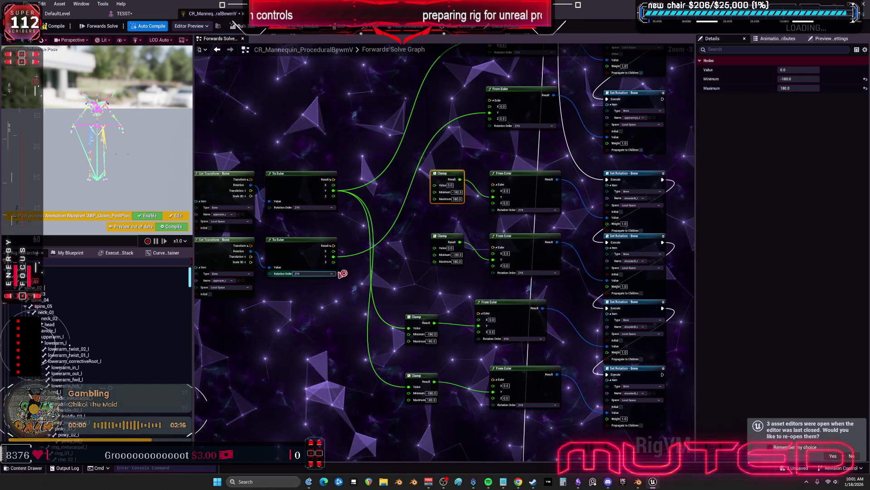
drag(334, 257, 437, 189)
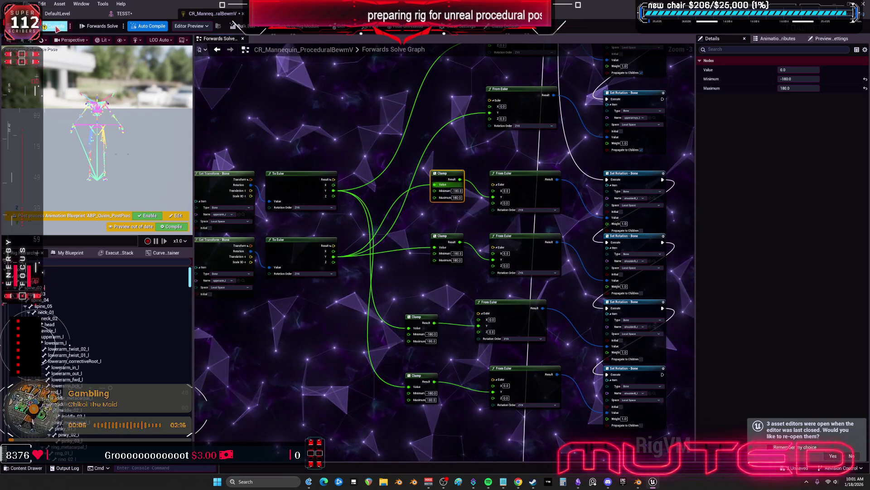
click(28, 4)
click(44, 60)
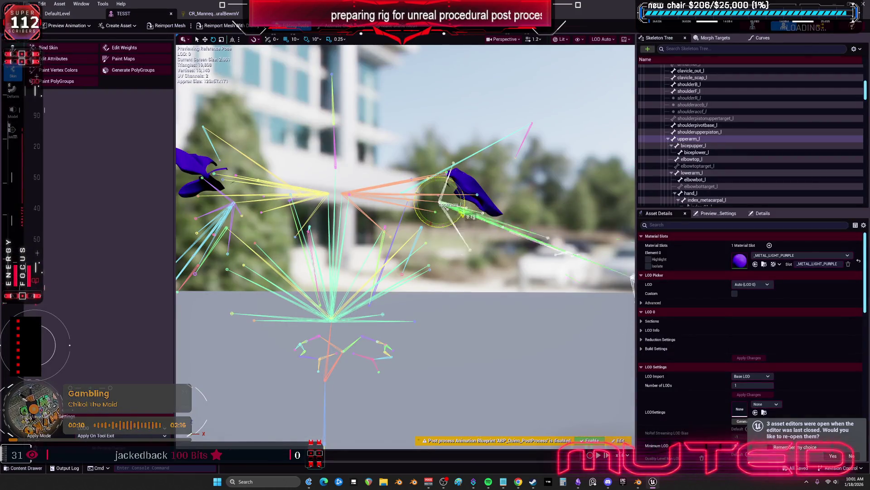
Enable post-process animation on TESST and test-rotate the upperarm_r bone
mouse_move(440, 214)
mouse_down()
mouse_move(422, 254)
mouse_move(553, 349)
mouse_up()
click(594, 441)
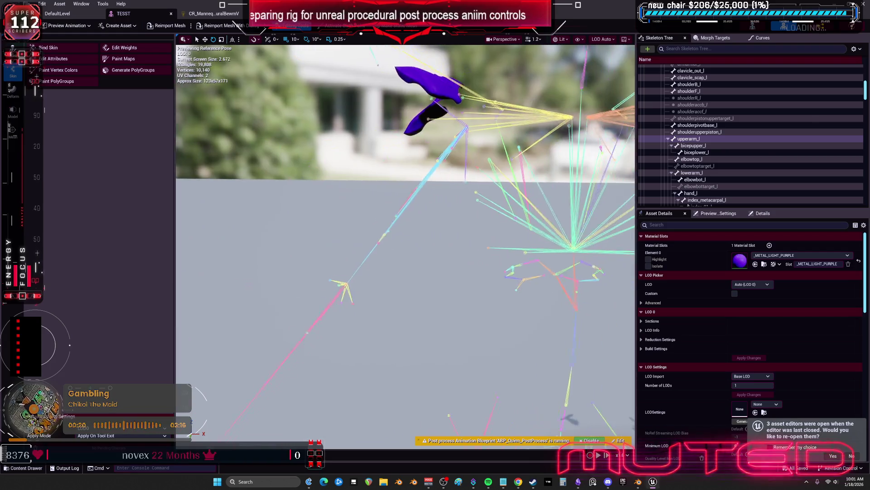
click(433, 130)
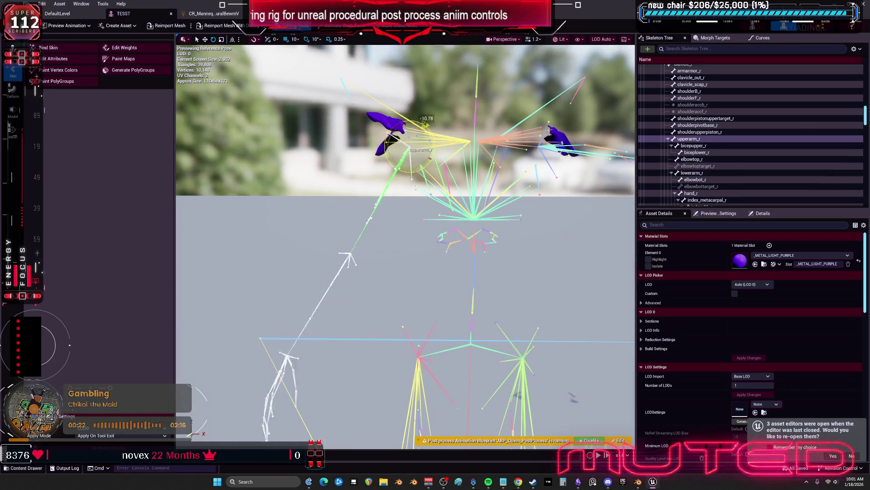
drag(428, 126, 427, 130)
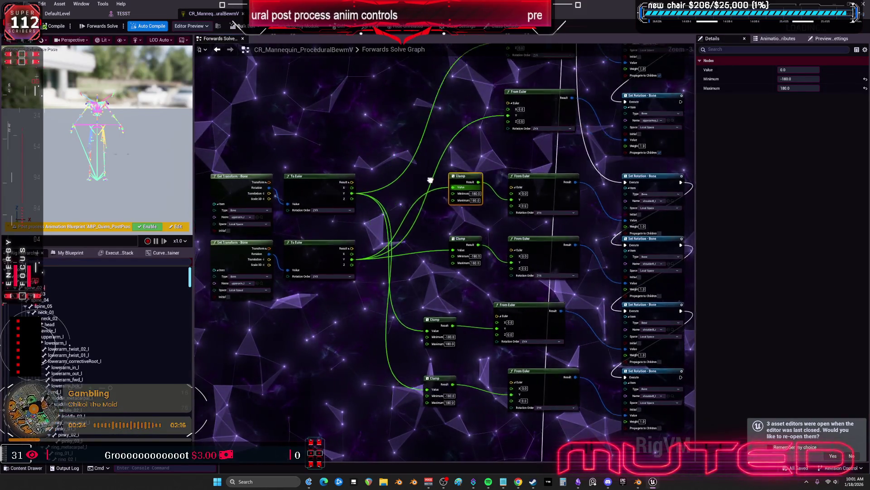
Raise the Get Transform/To Euler pair, uncheck Propagate to Children on the second Set Rotation, and compile
drag(434, 211, 497, 227)
mouse_move(410, 254)
mouse_down()
mouse_move(276, 186)
mouse_move(297, 121)
mouse_move(293, 103)
mouse_up()
drag(501, 130, 428, 189)
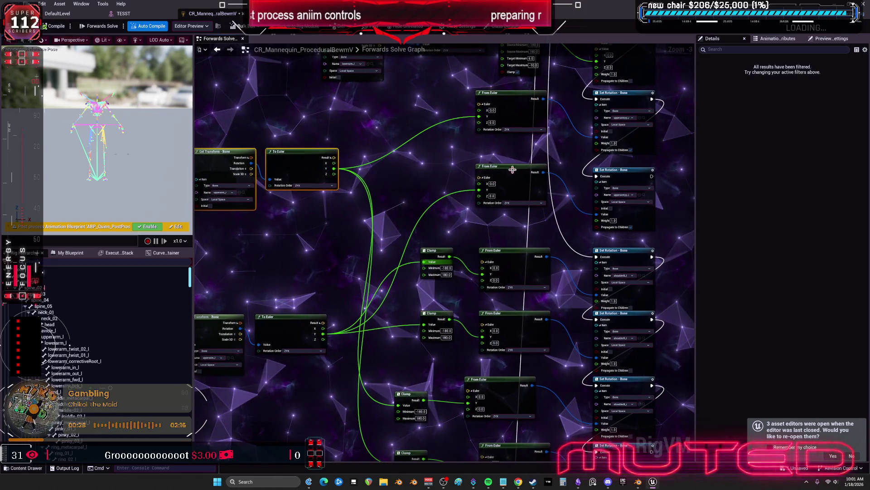
click(630, 227)
click(57, 28)
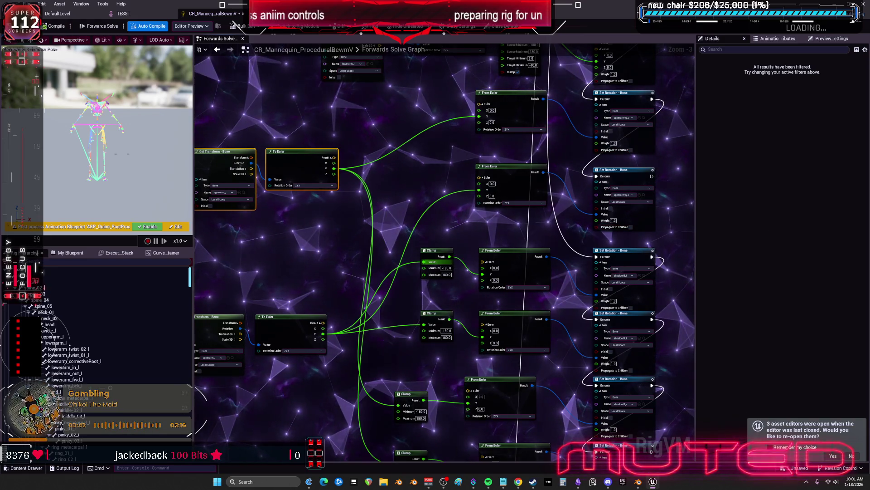
Regroup the lower two Clamp and From Euler node pairs lower in the graph
mouse_move(313, 193)
mouse_down()
mouse_move(348, 158)
mouse_move(337, 121)
mouse_up()
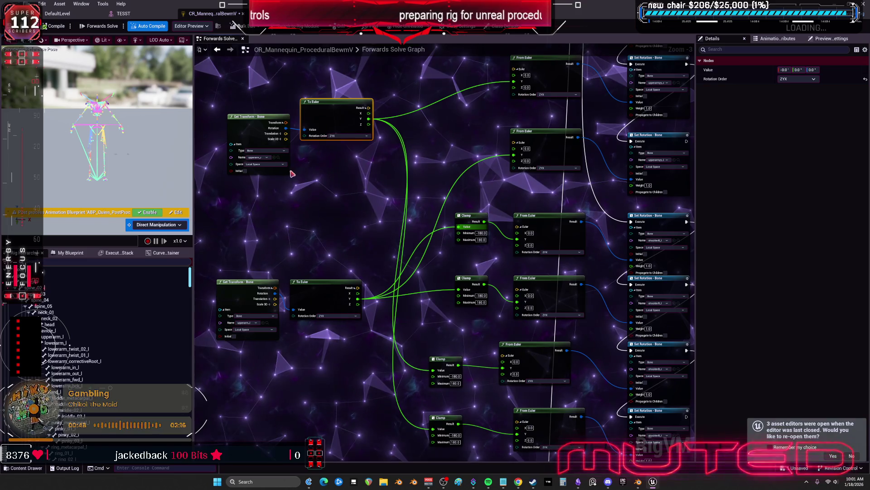
mouse_move(374, 222)
mouse_down()
mouse_move(342, 199)
mouse_move(287, 125)
mouse_up()
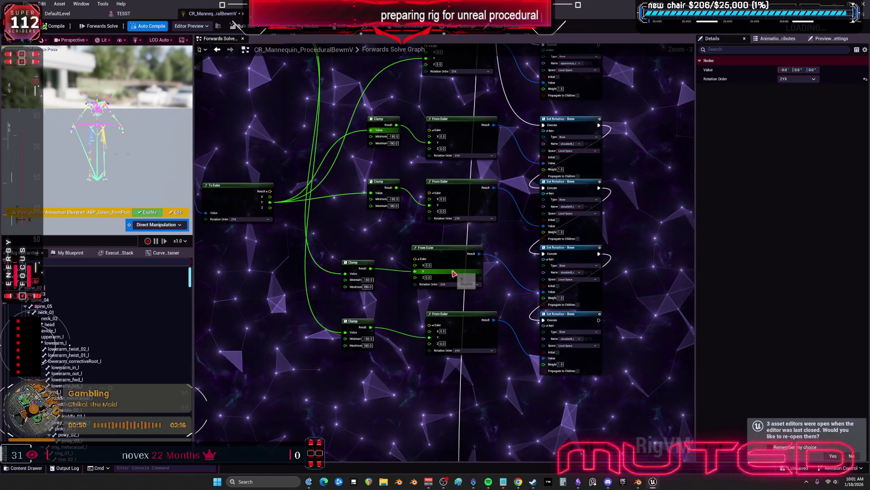
drag(370, 249, 334, 376)
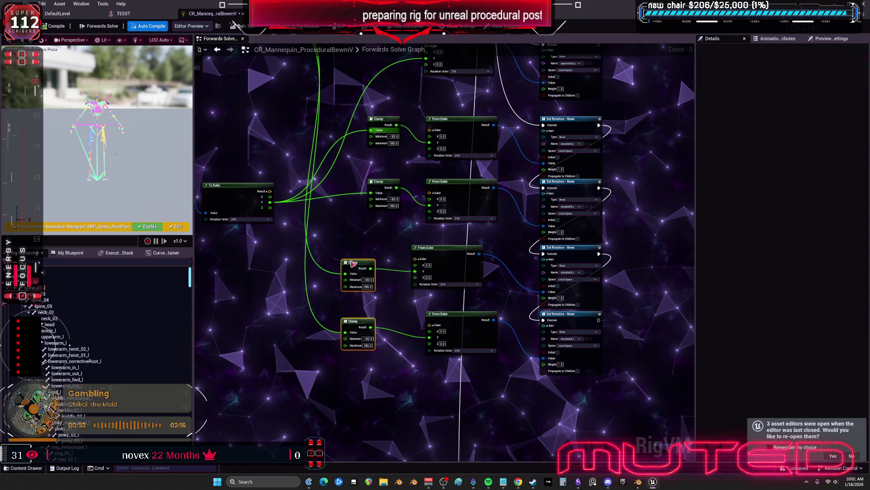
drag(356, 262, 375, 266)
click(455, 321)
drag(455, 322, 455, 318)
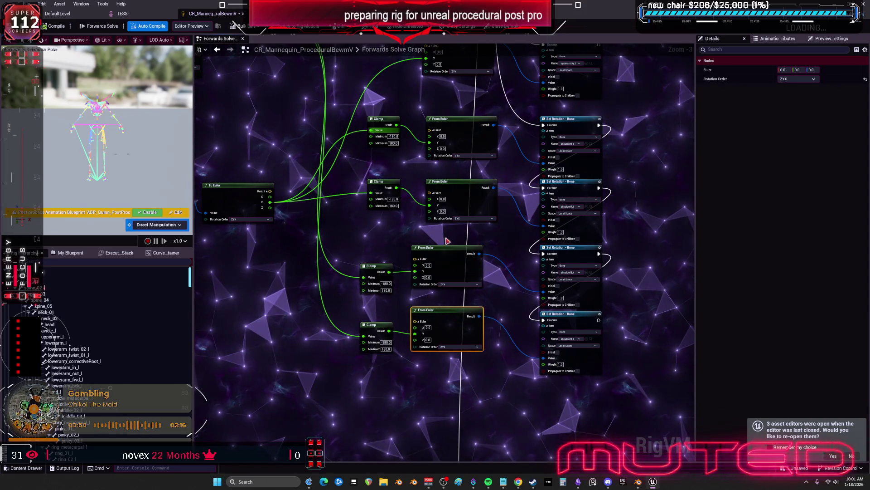
drag(480, 398, 356, 242)
drag(443, 251, 461, 280)
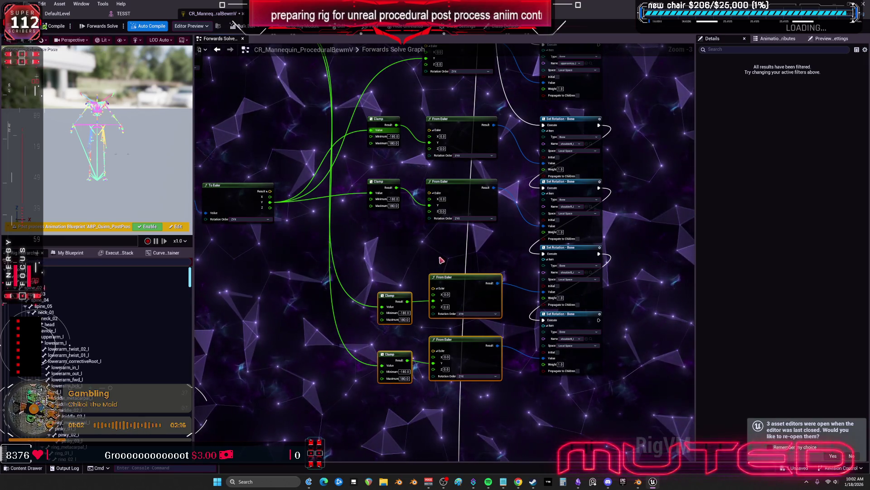
scroll(610, 239, up, 2)
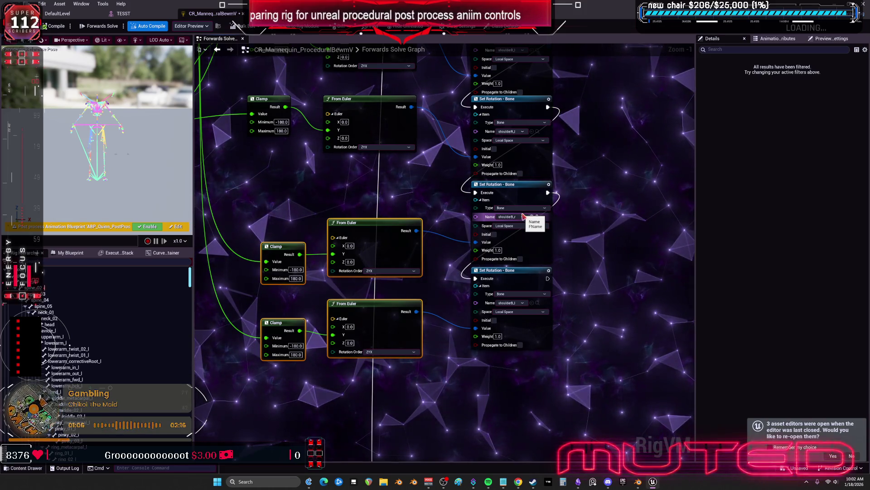
Set the third Set Rotation - Bone node's bone name to shoulderF_r
mouse_move(522, 216)
mouse_down()
mouse_move(541, 364)
mouse_move(462, 274)
mouse_move(500, 269)
mouse_up()
click(471, 289)
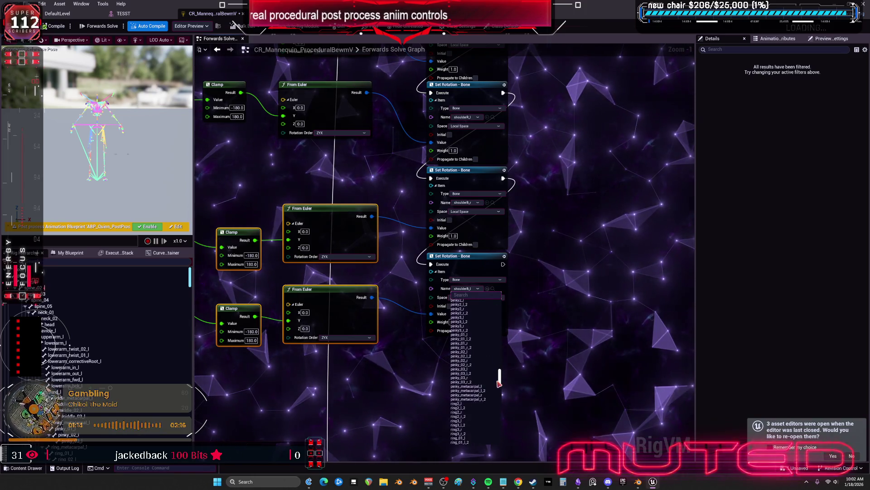
scroll(494, 383, down, 10)
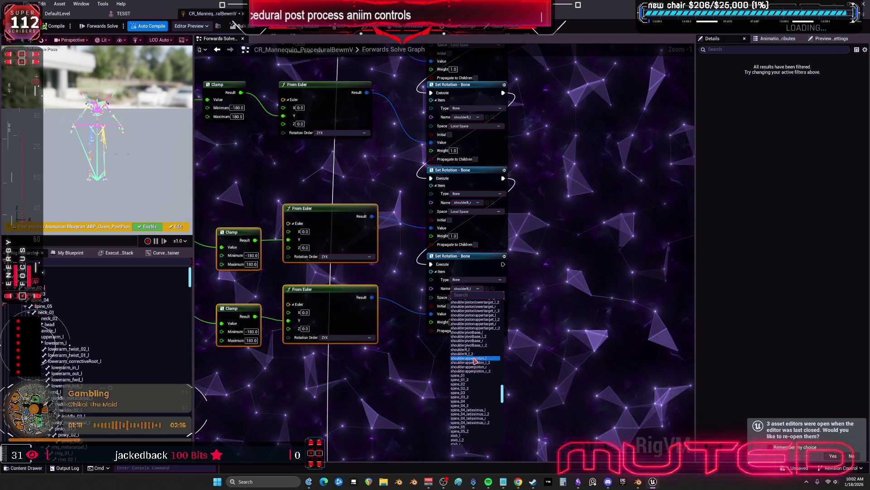
scroll(472, 353, up, 4)
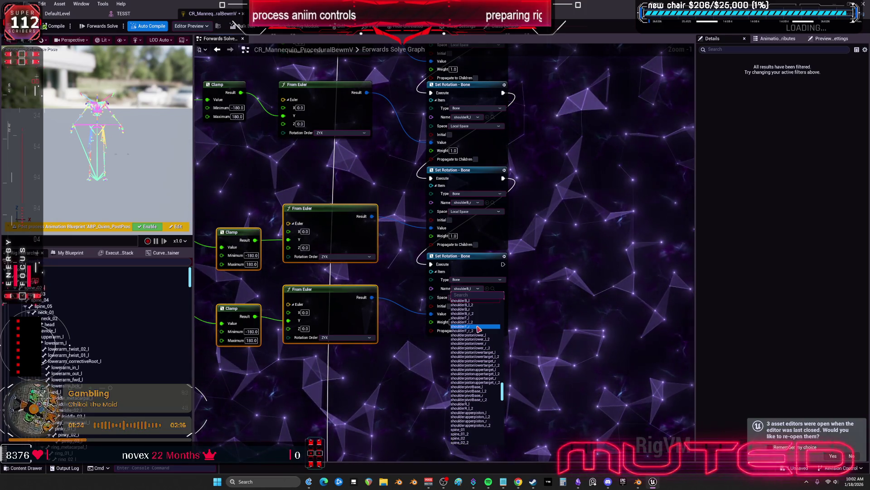
click(477, 327)
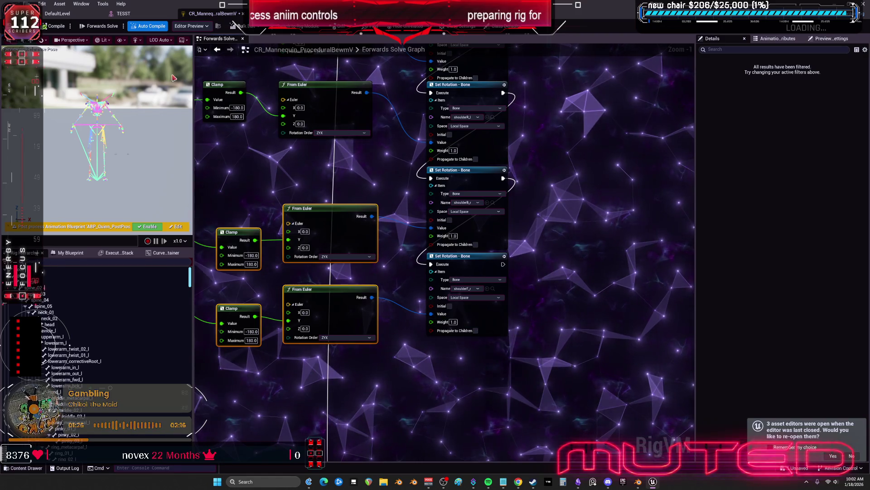
click(122, 14)
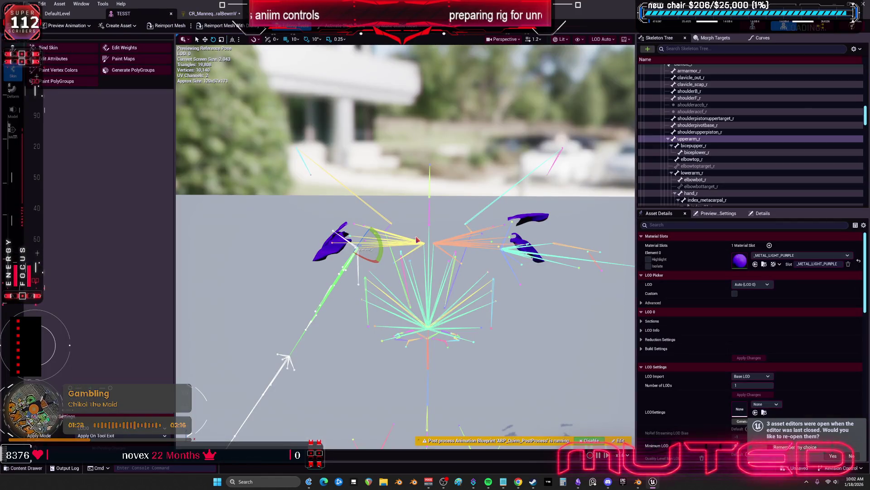
scroll(725, 132, up, 4)
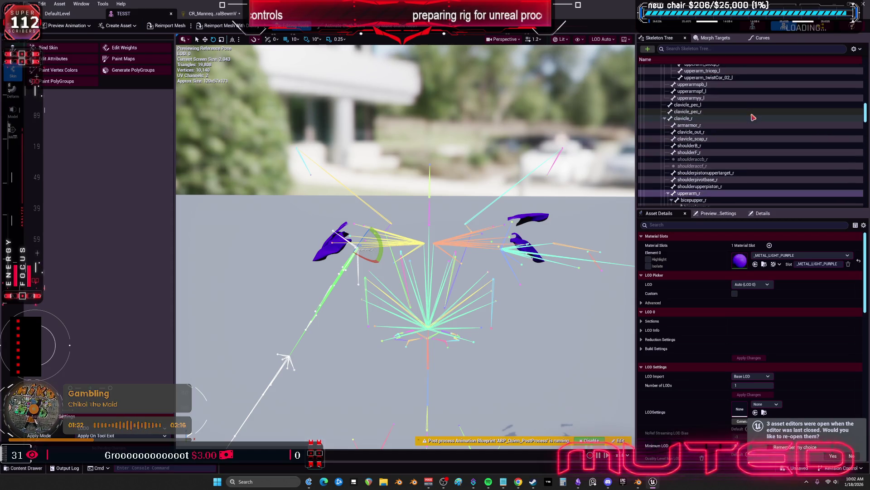
click(703, 146)
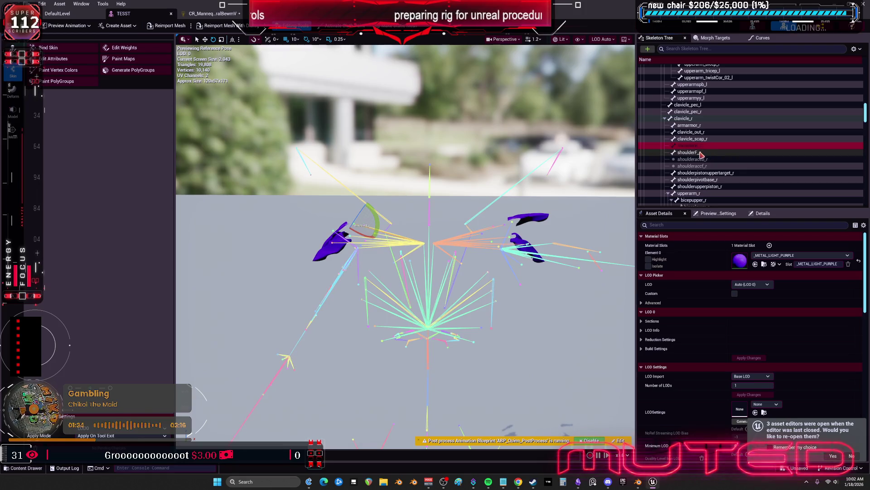
click(700, 154)
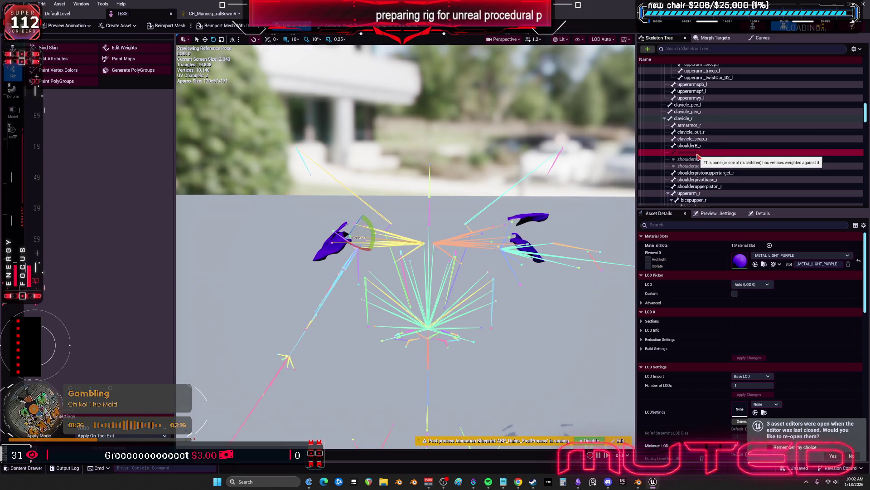
click(211, 13)
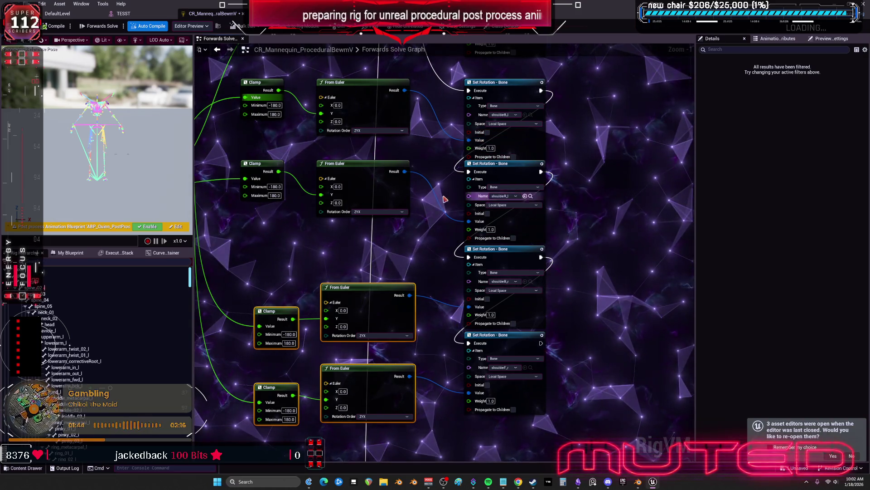
mouse_move(438, 170)
mouse_down()
mouse_move(451, 219)
mouse_move(435, 237)
mouse_up()
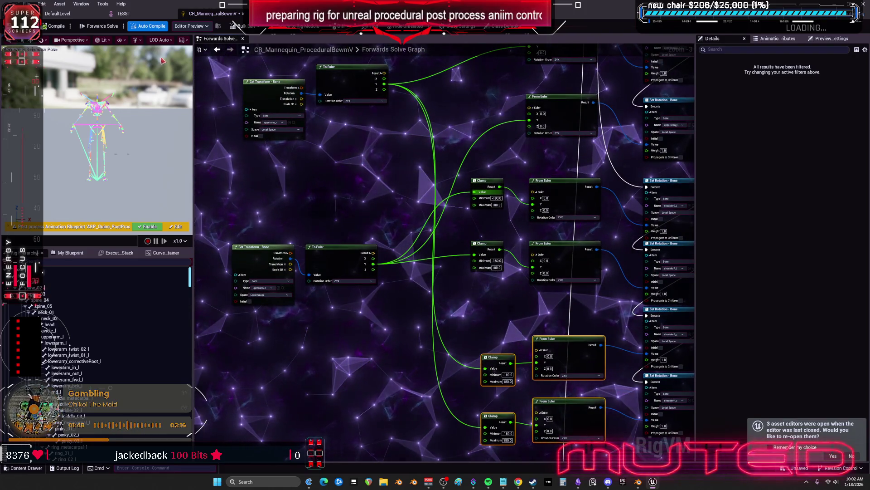
click(123, 14)
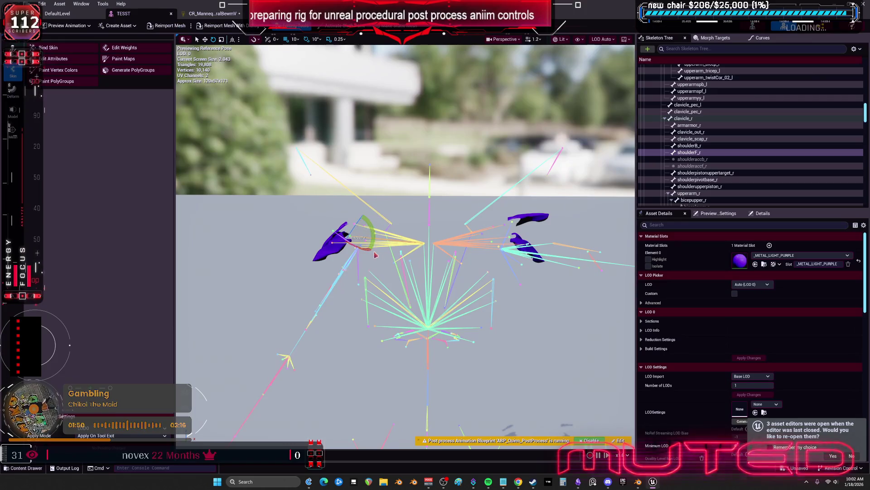
Frame upperarm_r and rotate it down about -53° to watch the shoulder pieces follow
click(333, 280)
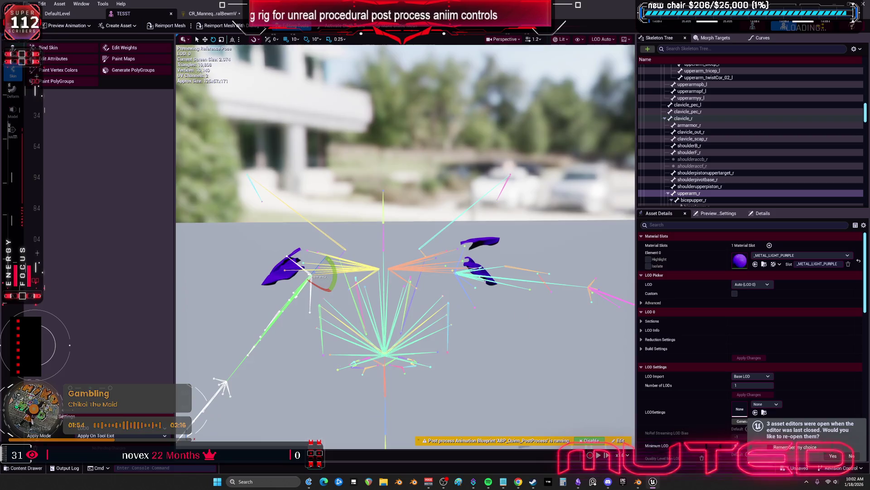
click(455, 268)
drag(440, 258, 391, 250)
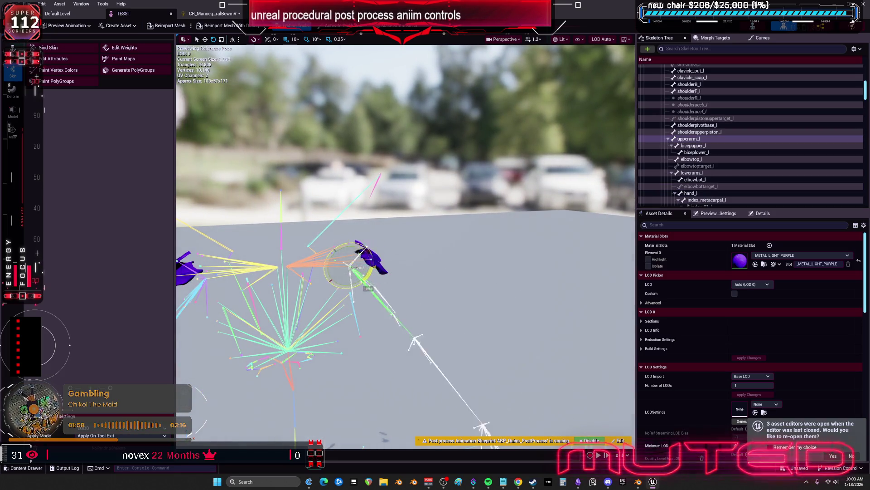
key(f)
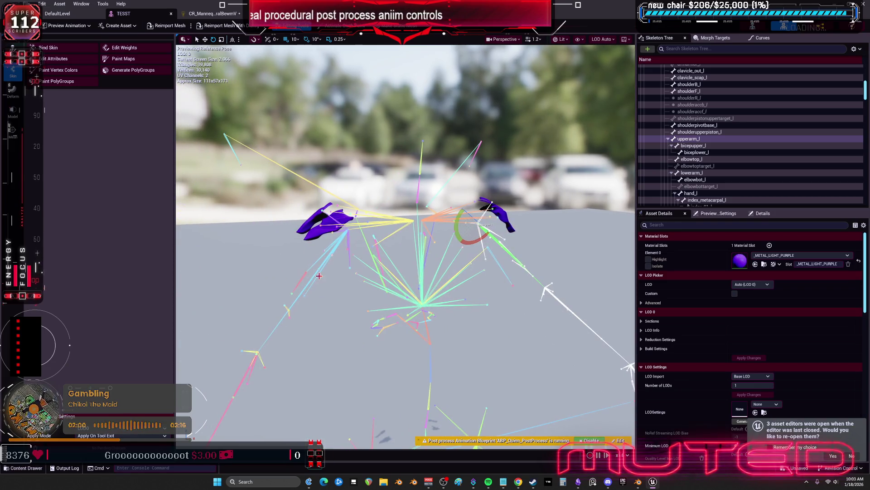
click(328, 211)
key(f)
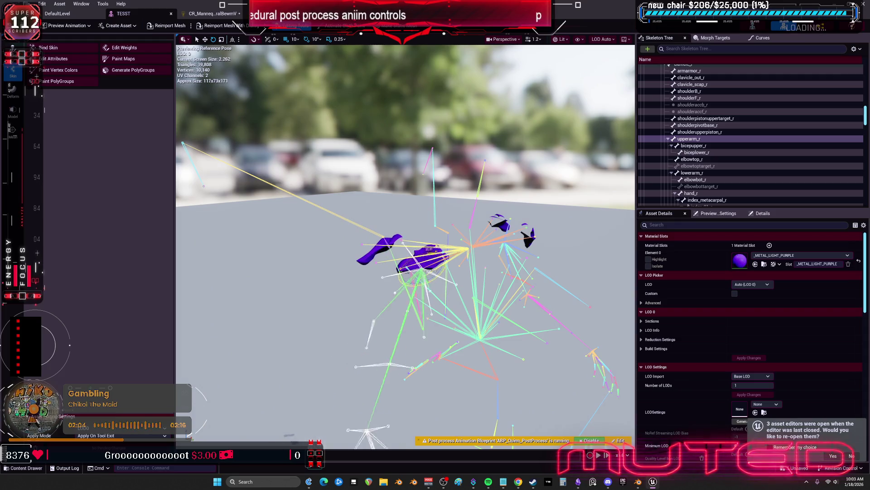
mouse_move(437, 248)
mouse_down()
mouse_move(423, 236)
mouse_move(431, 238)
mouse_move(421, 255)
mouse_up()
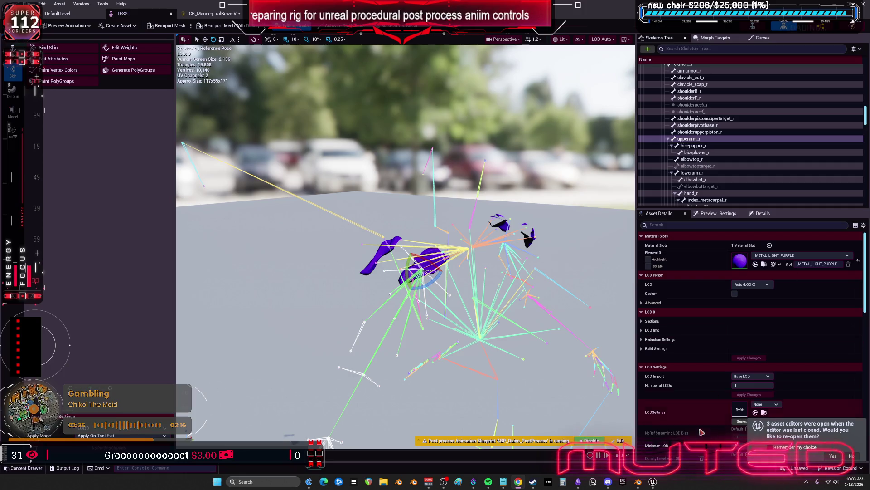
click(638, 482)
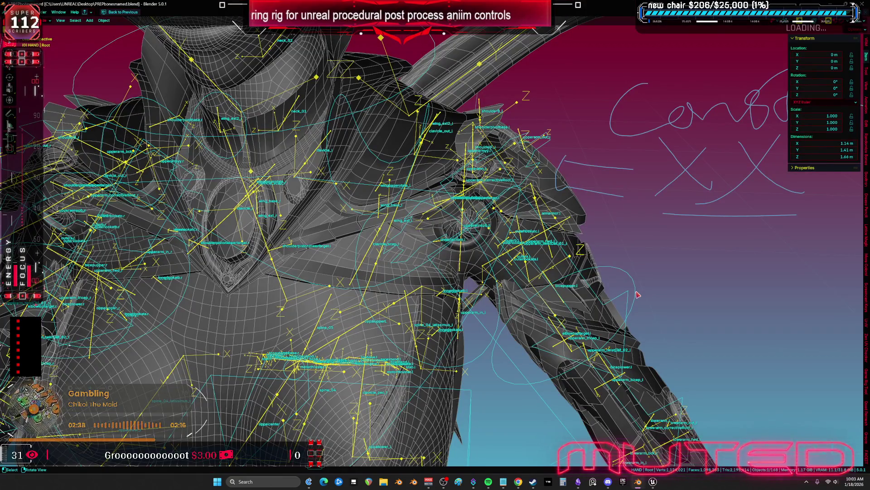
Put the Blender armature into Pose Mode with overlays hidden, framed on the shoulder
key(ctrl+Tab)
key(shift+alt+z)
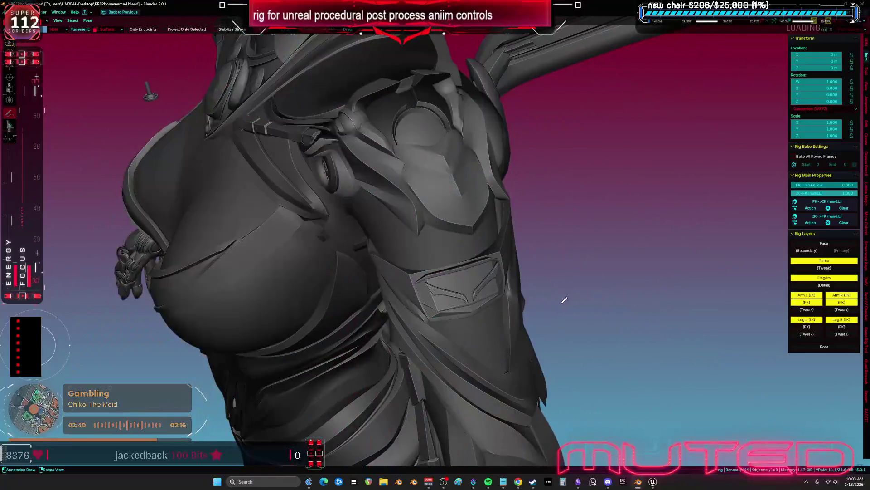
key(shift+alt+z)
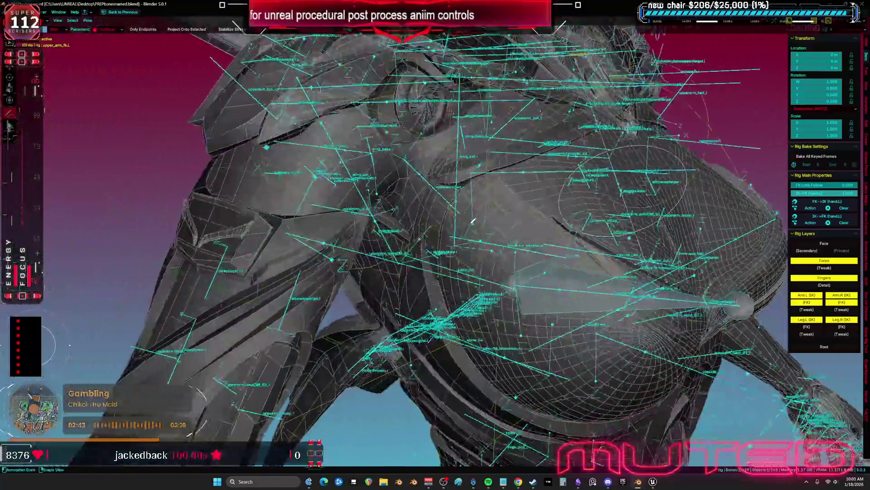
key(ctrl+Tab)
key(Home)
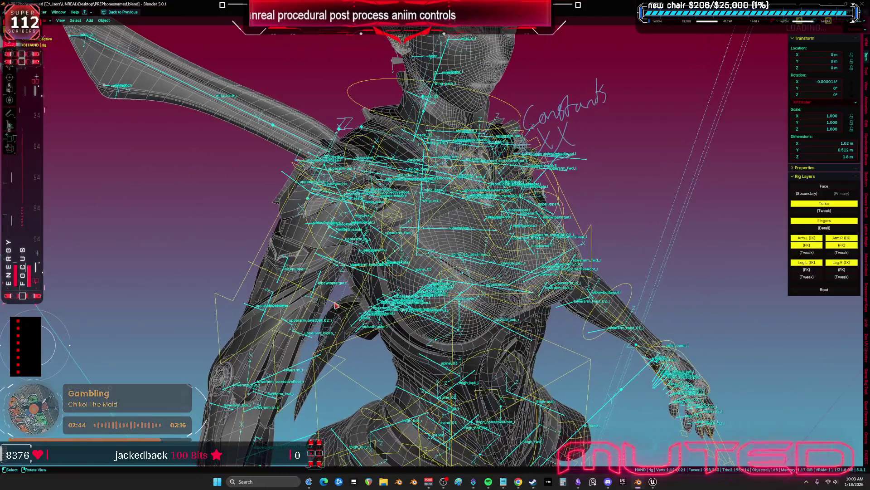
key(ctrl+Tab)
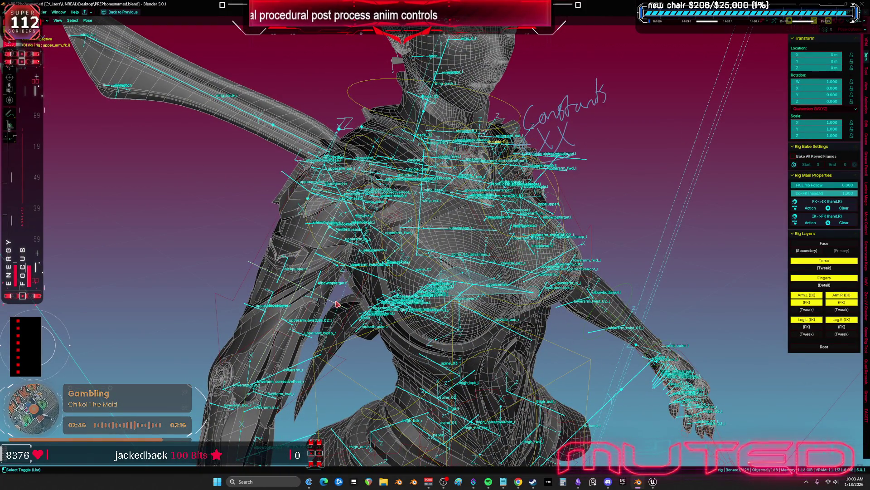
key(shift+alt+z)
Rotate the upper-arm bone to 18.3° and show the character in Material Preview
key(r)
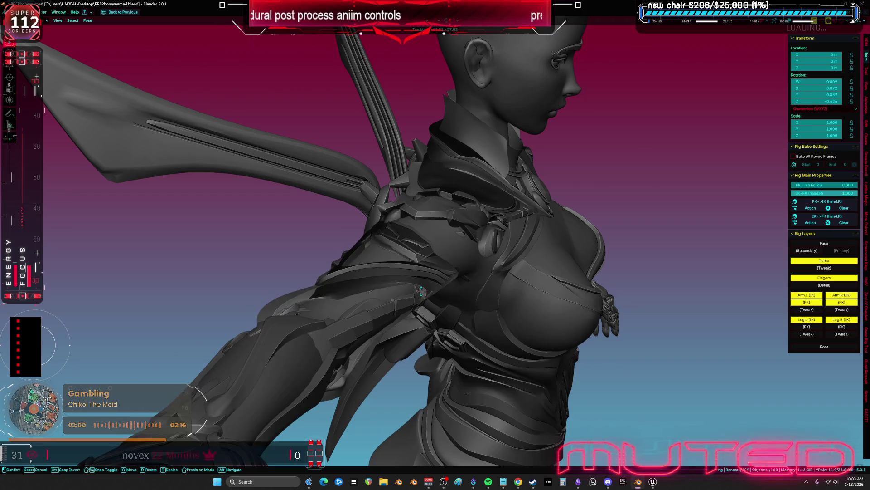
click(507, 229)
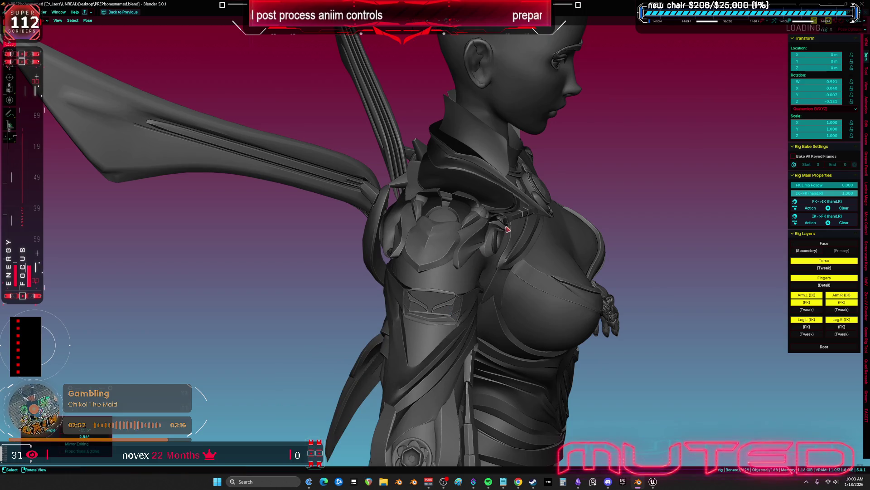
key(z)
drag(84, 436, 108, 436)
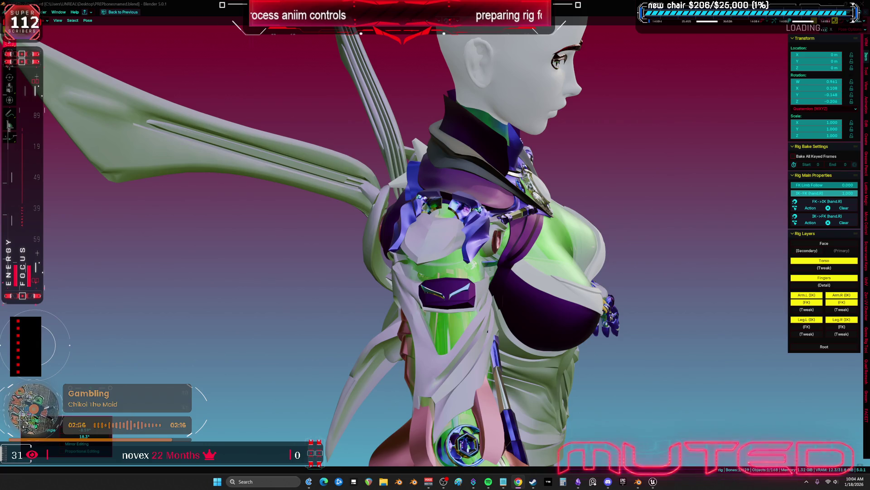